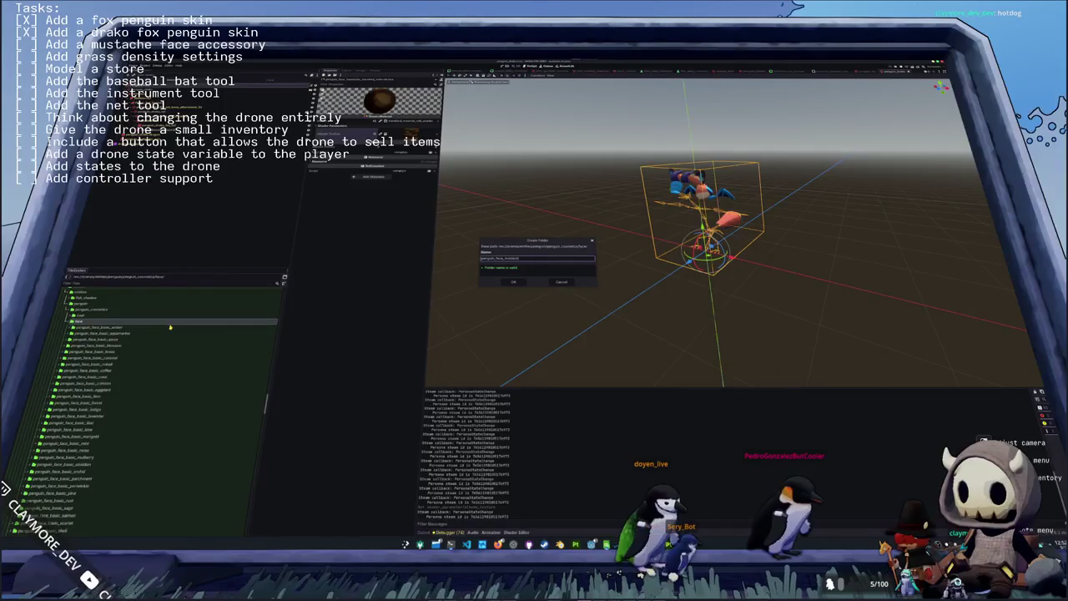
- Create a PenguinFace-rooted mustache face scene inside the penguin_face_mustache folder
key("Return")
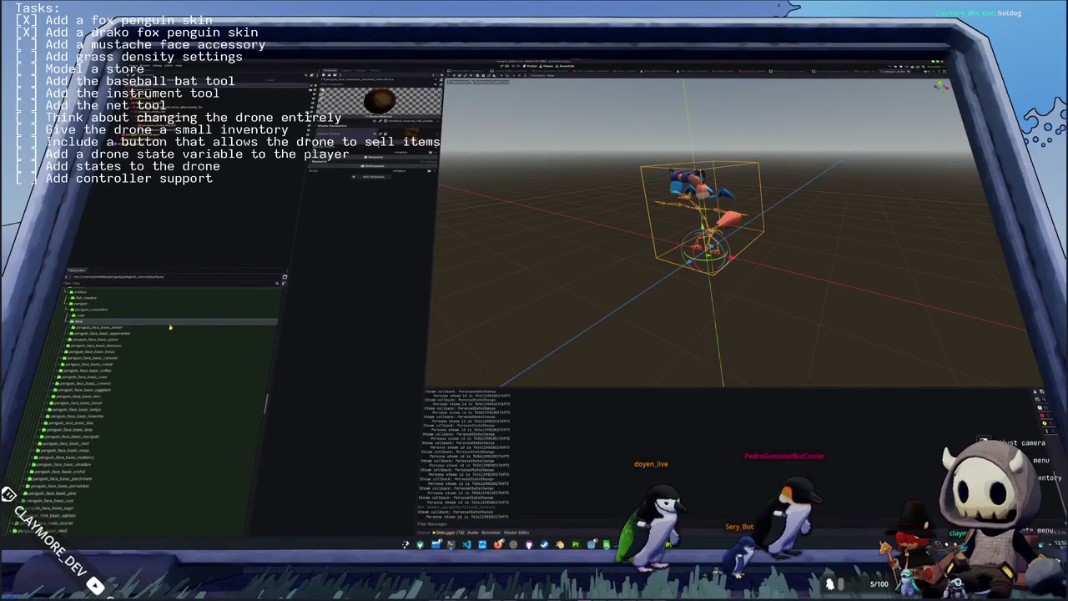
left_click(70, 434)
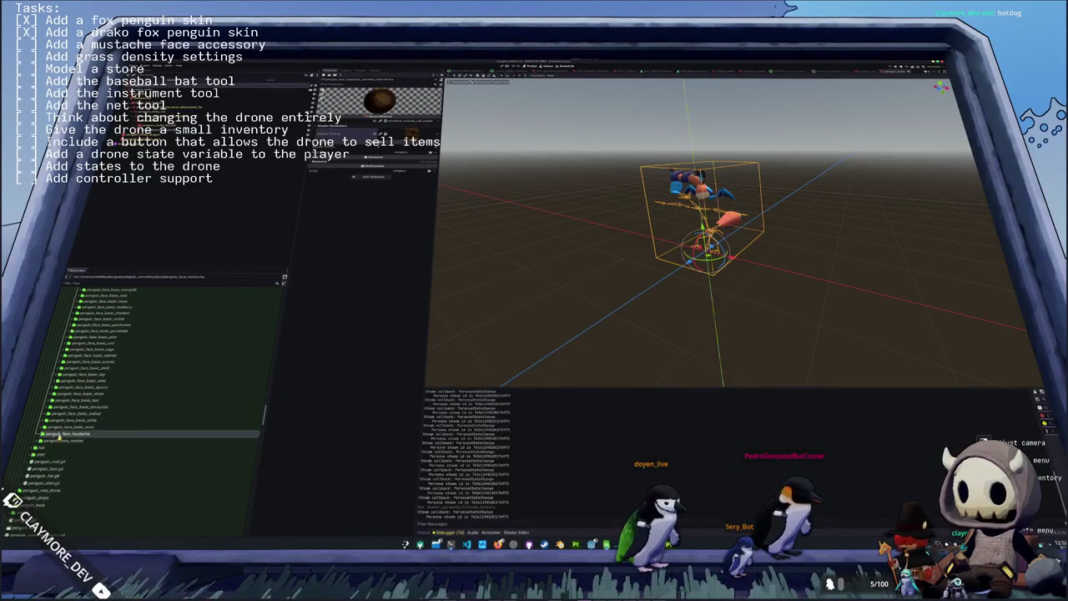
left_click(144, 440)
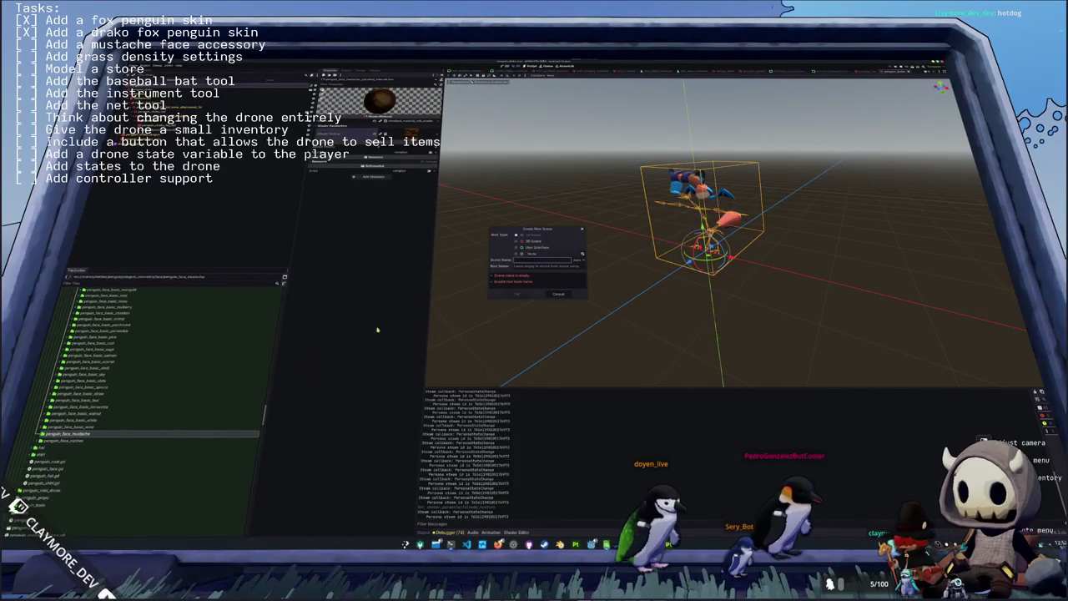
left_click(581, 256)
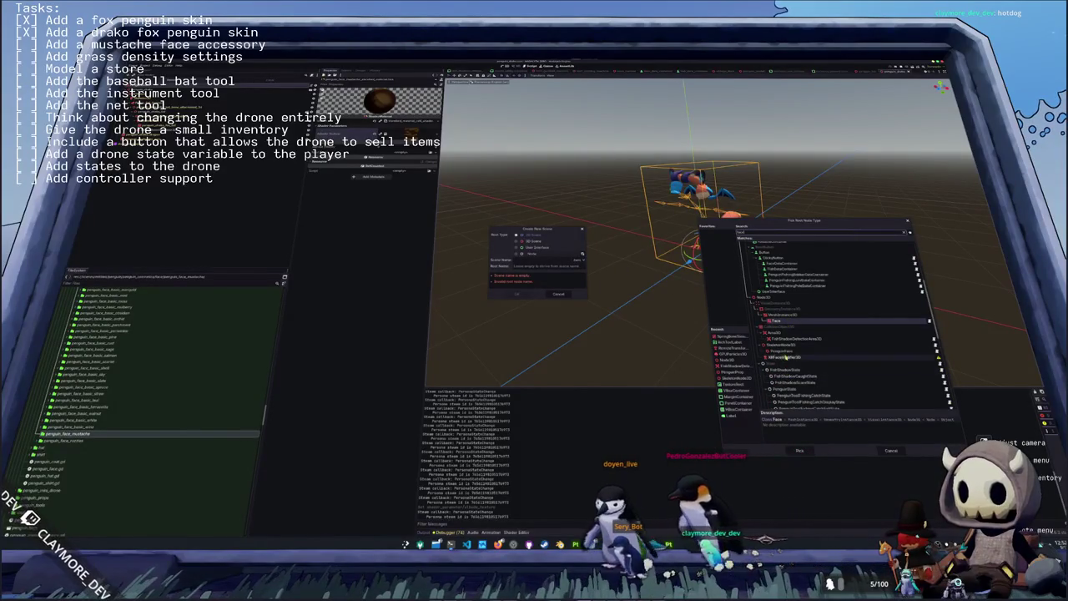
left_click(788, 351)
left_click(799, 450)
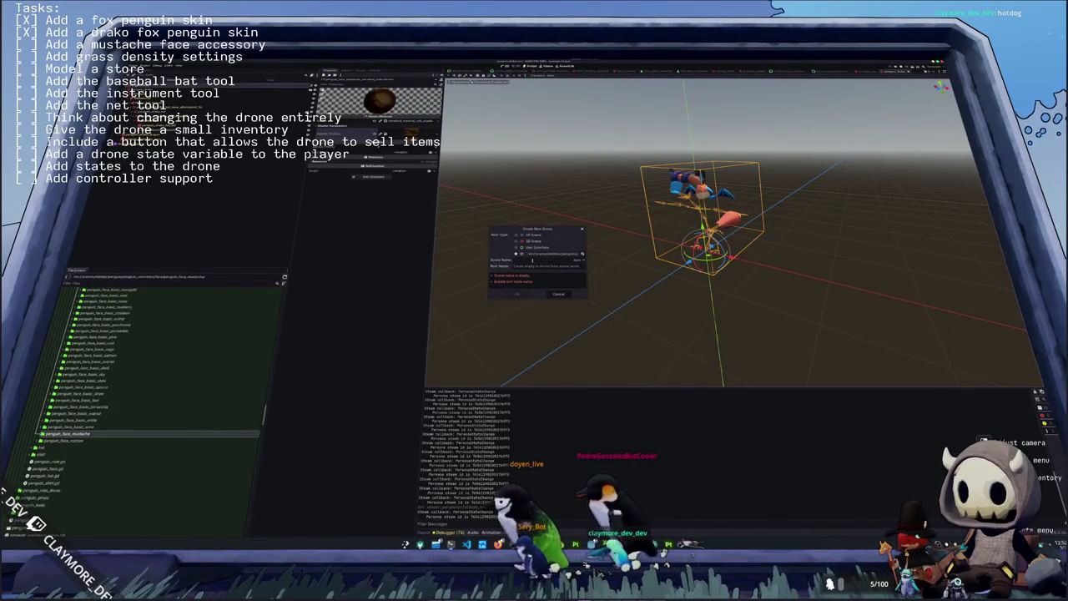
type("enguin_face_mus")
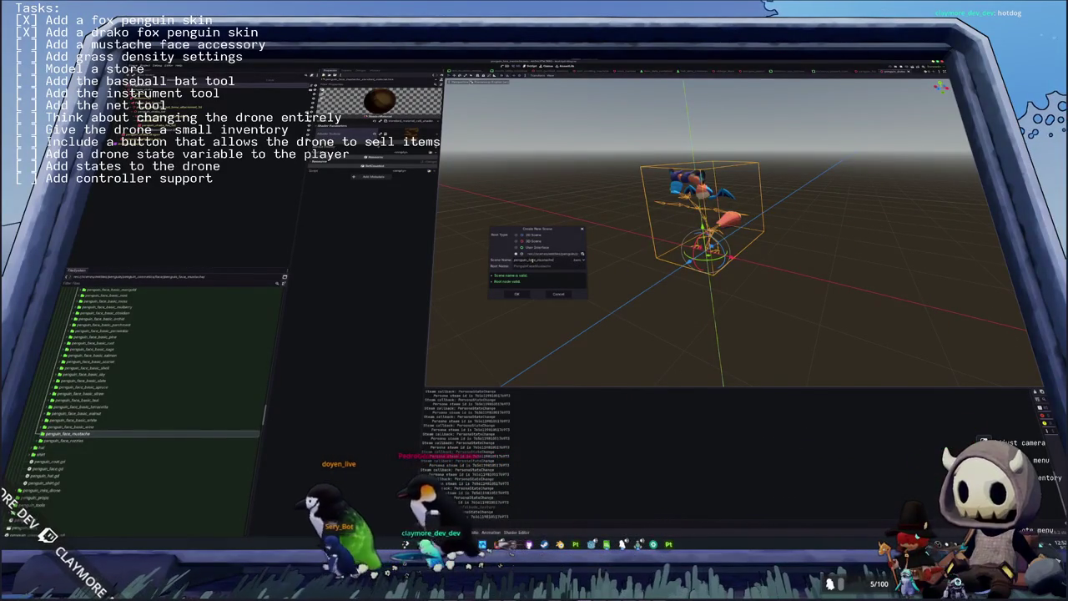
key("Return")
- Place penguin_face_mustache.glb in the scene and make its children editable
scroll(104, 412, "down", 10)
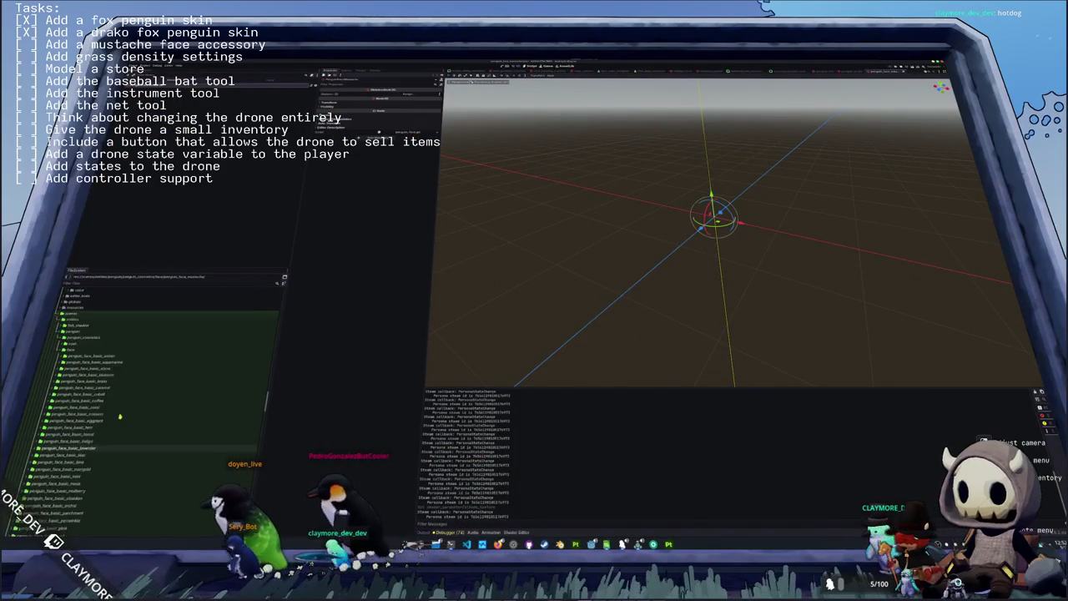
scroll(103, 410, "down", 10)
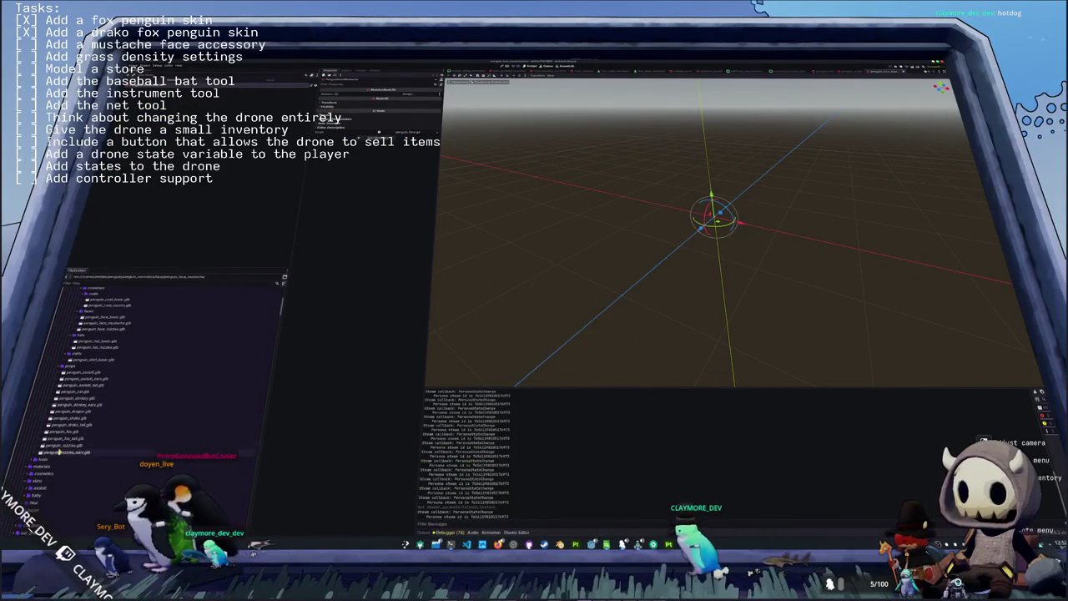
scroll(61, 424, "up", 5)
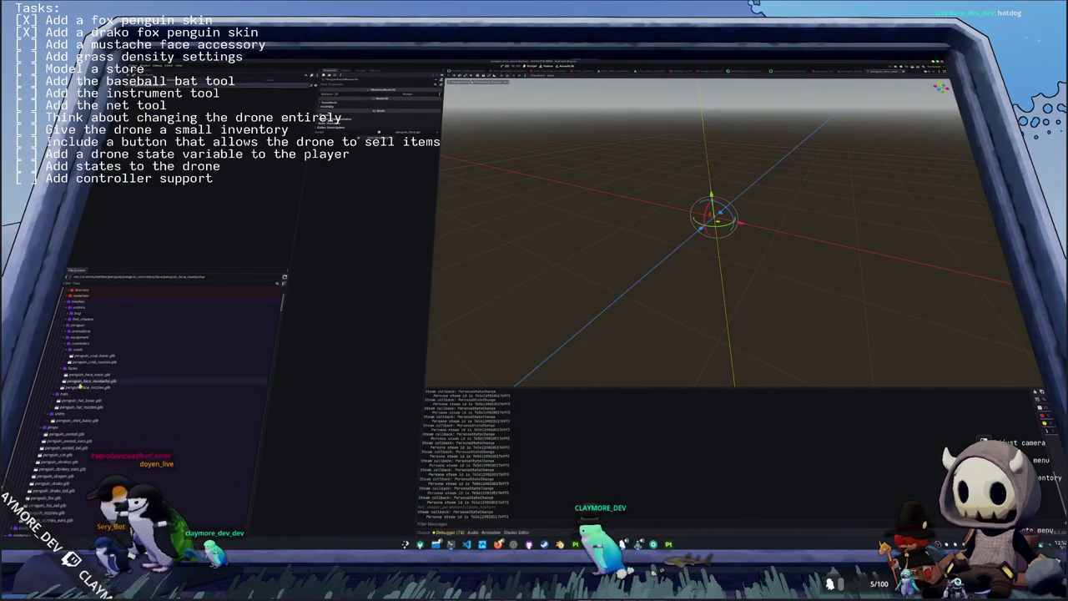
mouse_move(80, 387)
left_mouse_down()
mouse_move(207, 198)
mouse_move(696, 192)
left_mouse_up()
right_click(201, 90)
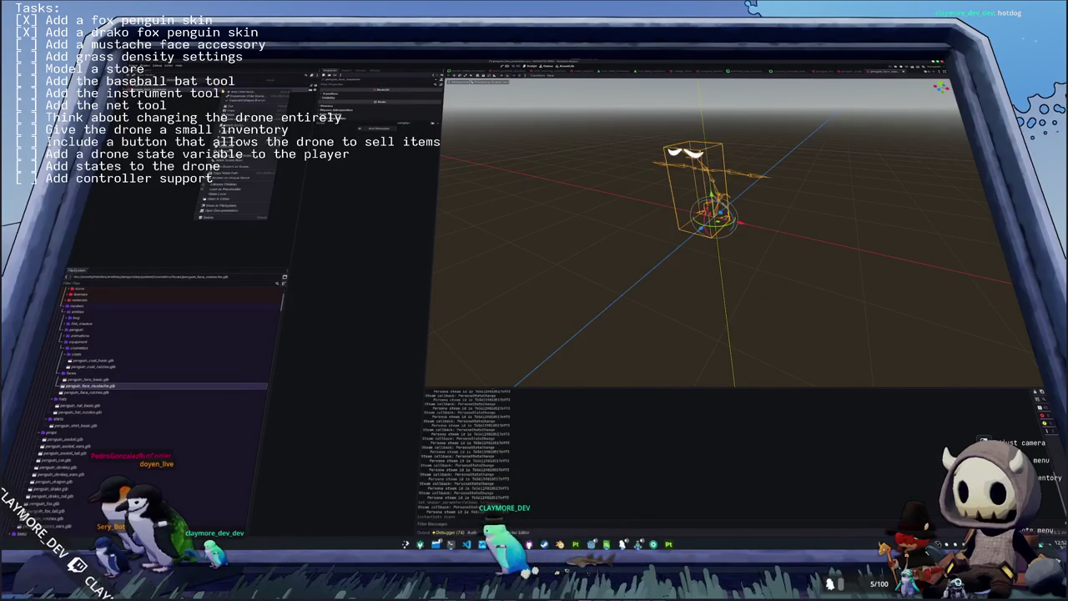
left_click(219, 185)
- Assign the face material to the mustache mesh
left_click(190, 105)
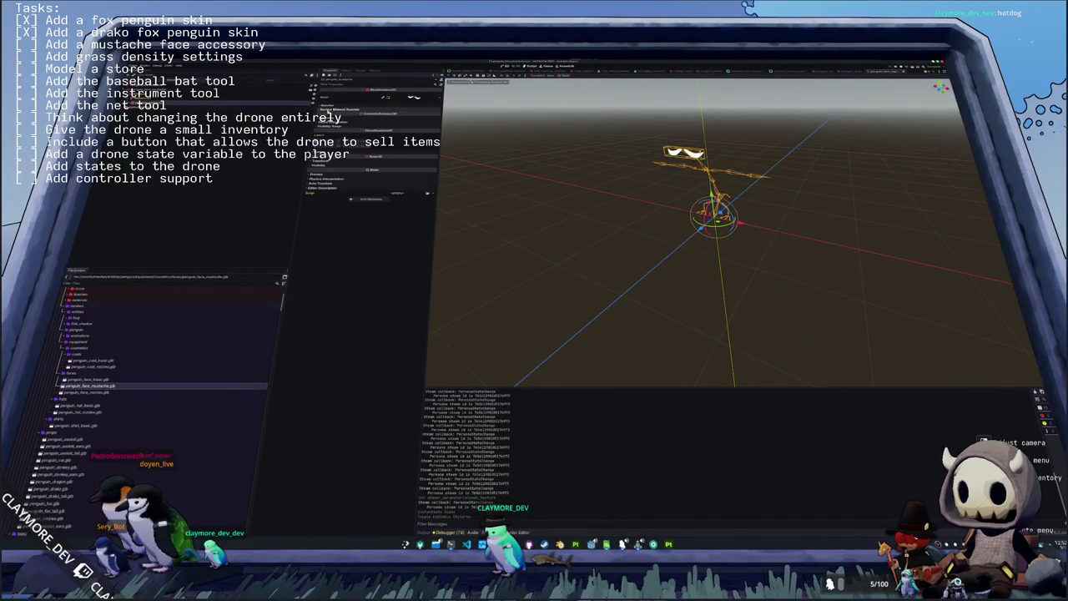
left_click(271, 86)
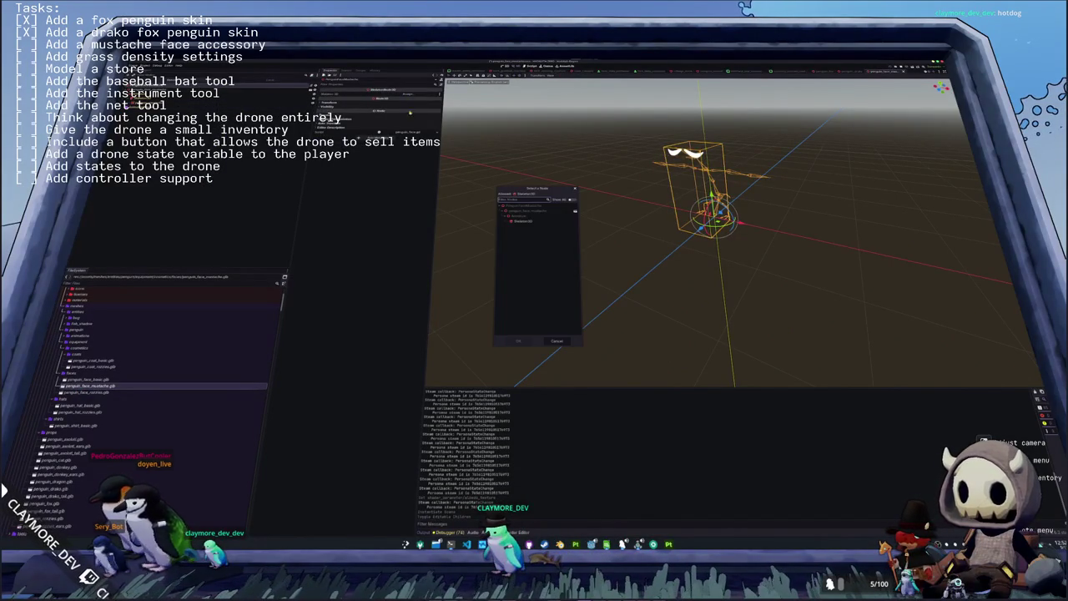
left_click(378, 121)
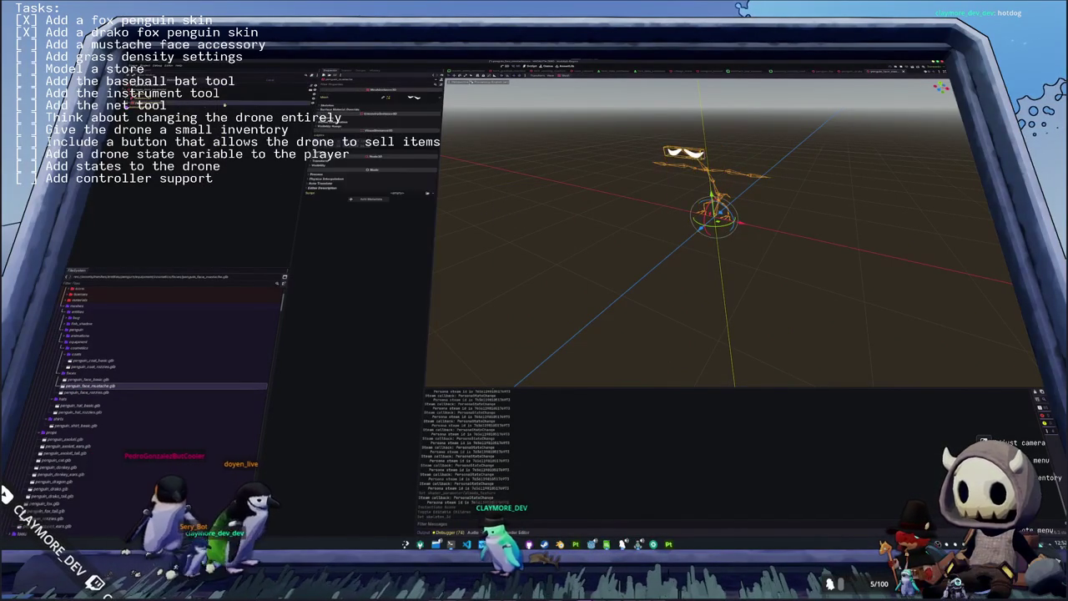
left_click(379, 121)
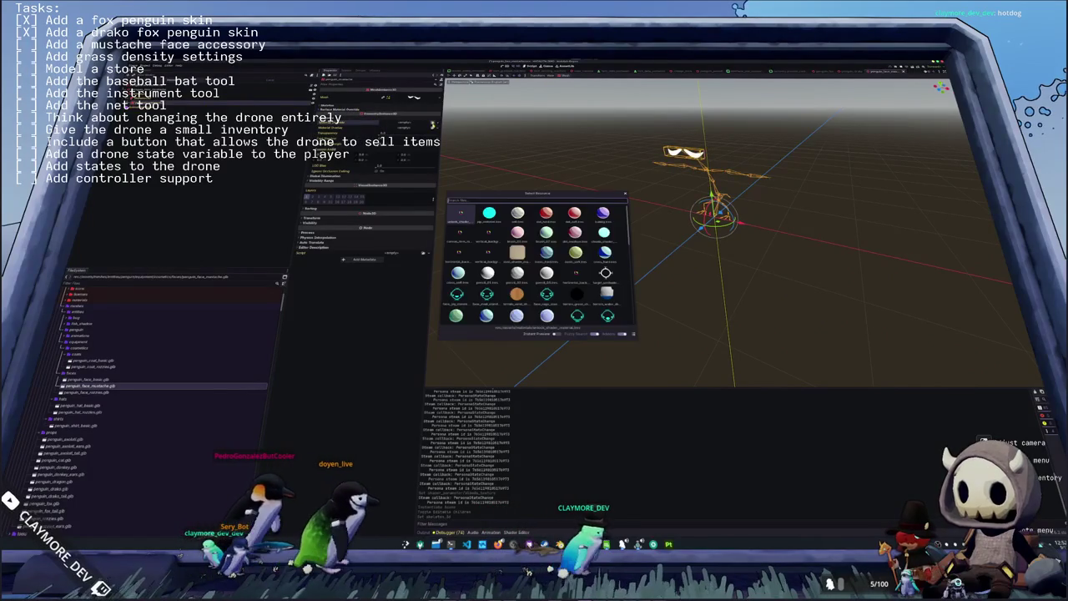
type("fa")
key("Return")
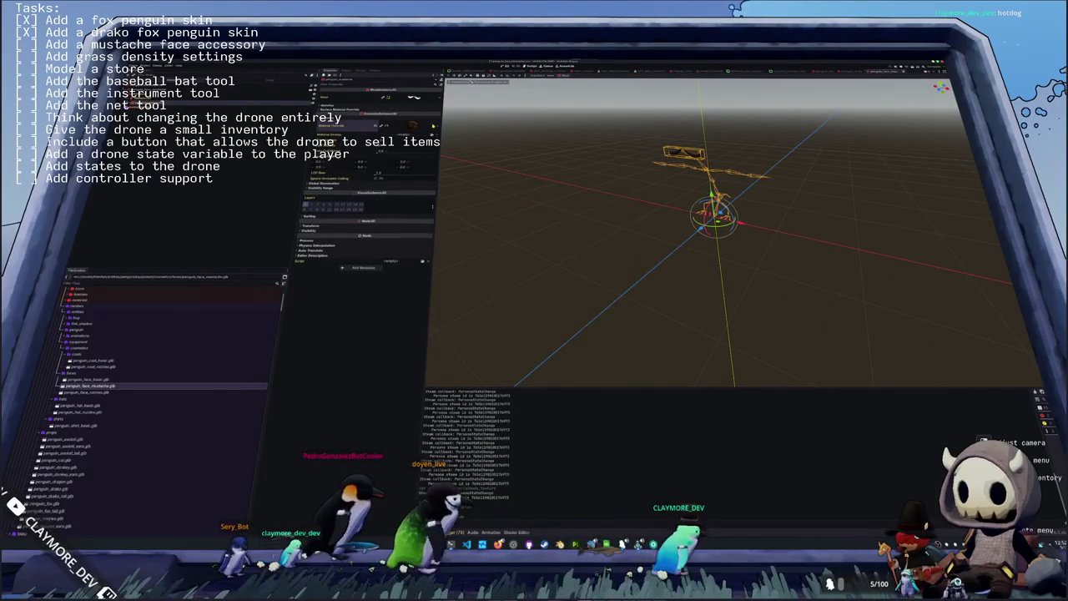
- Duplicate an existing face resource in face_data as penguin_face_mustache_2
scroll(100, 375, "down", 5)
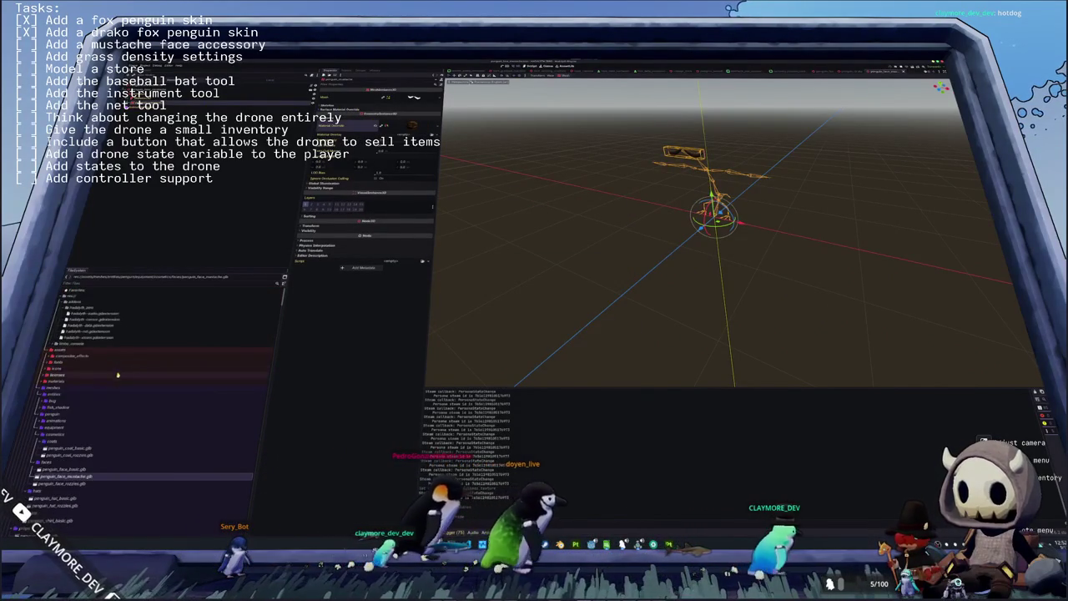
scroll(100, 375, "down", 5)
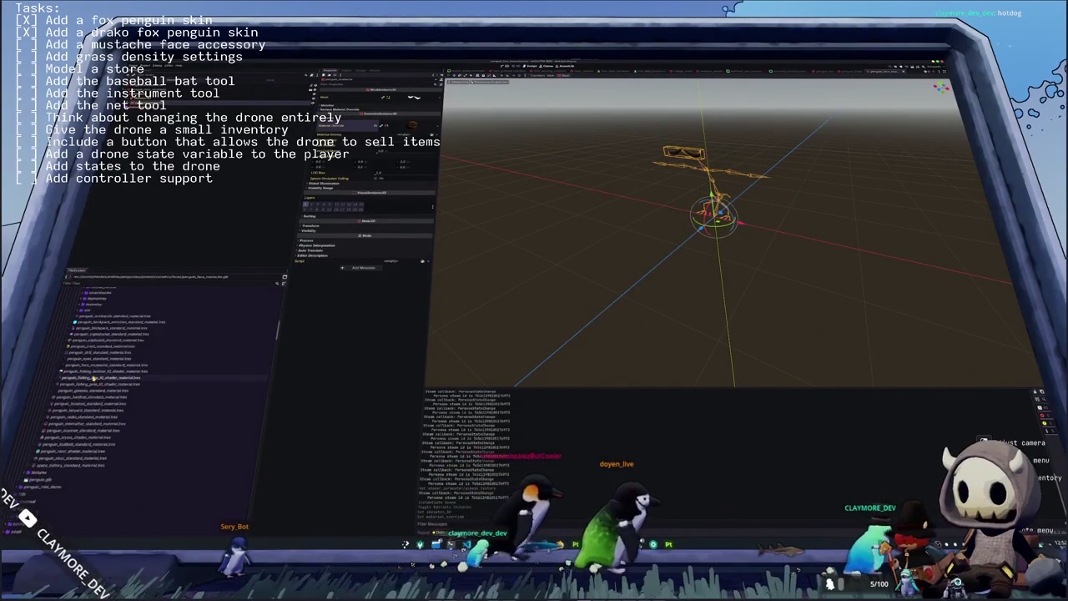
scroll(96, 380, "down", 10)
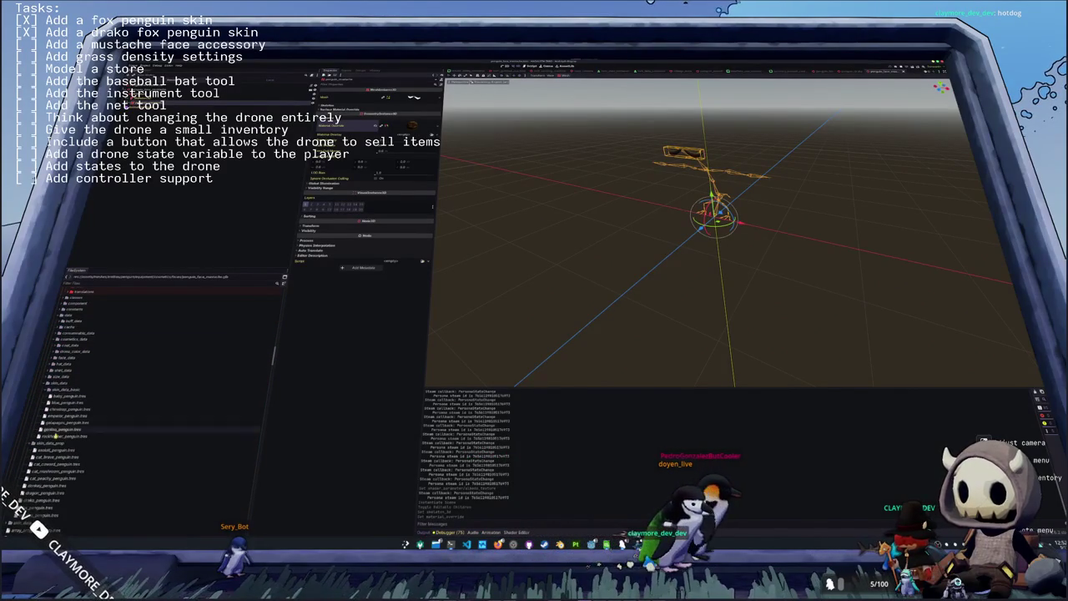
scroll(50, 417, "down", 10)
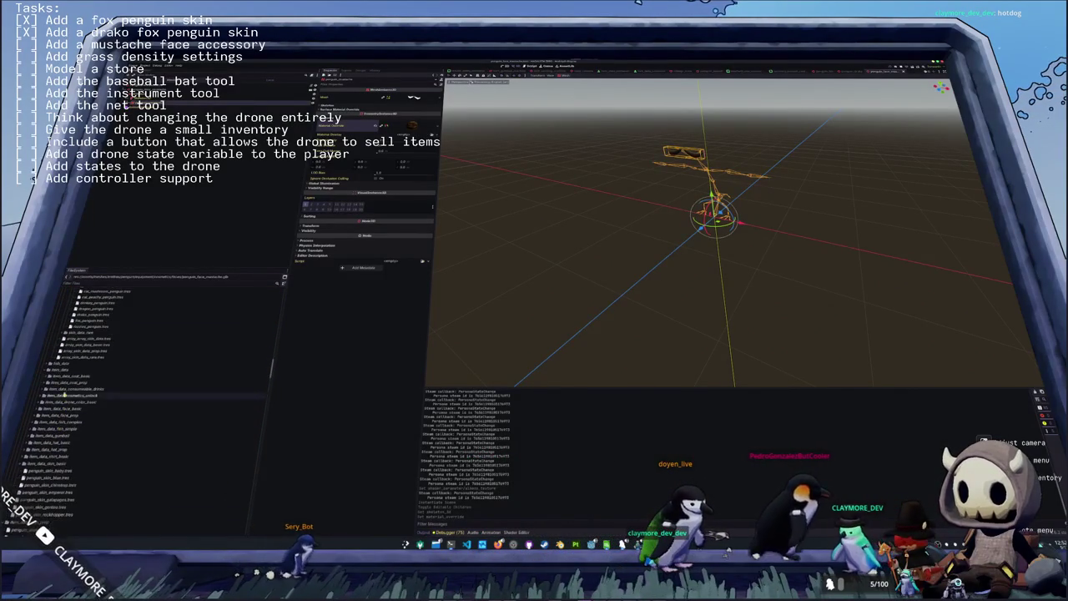
scroll(77, 369, "up", 3)
left_click(75, 354)
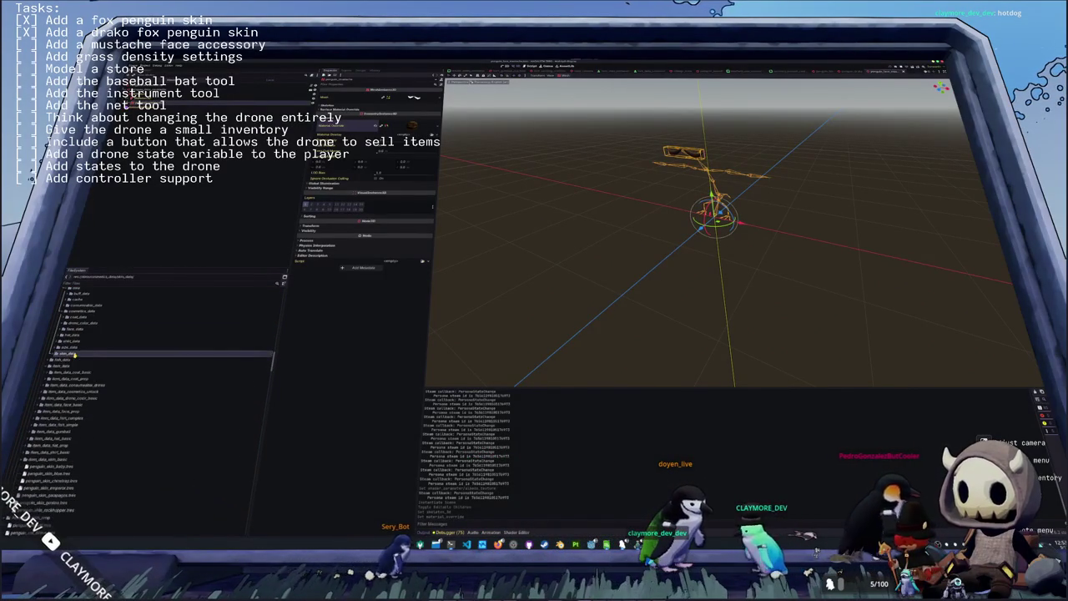
left_click(76, 330)
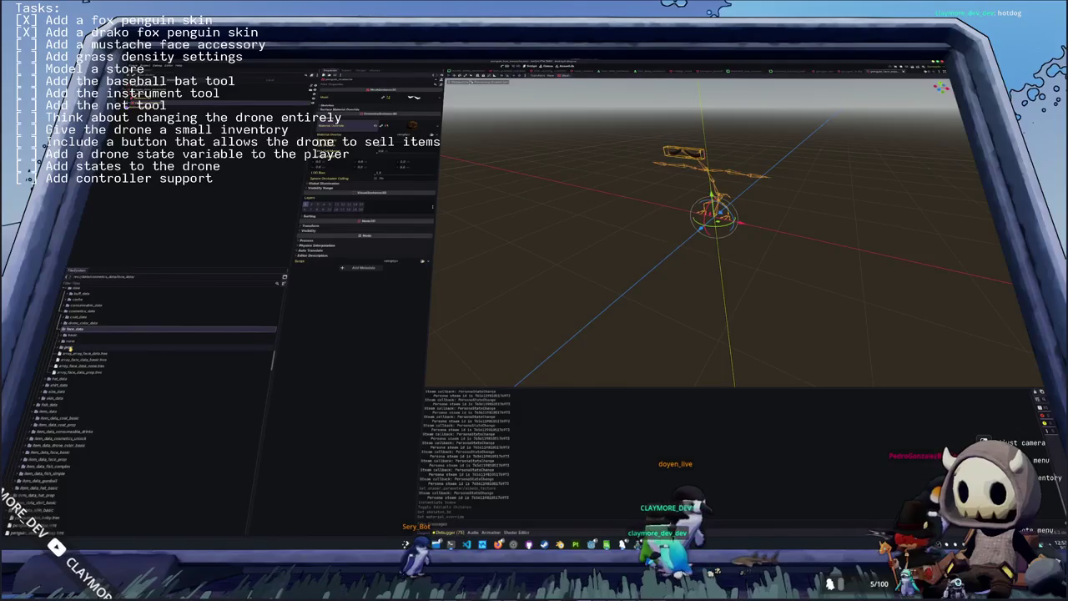
left_click(71, 347)
left_click(80, 354)
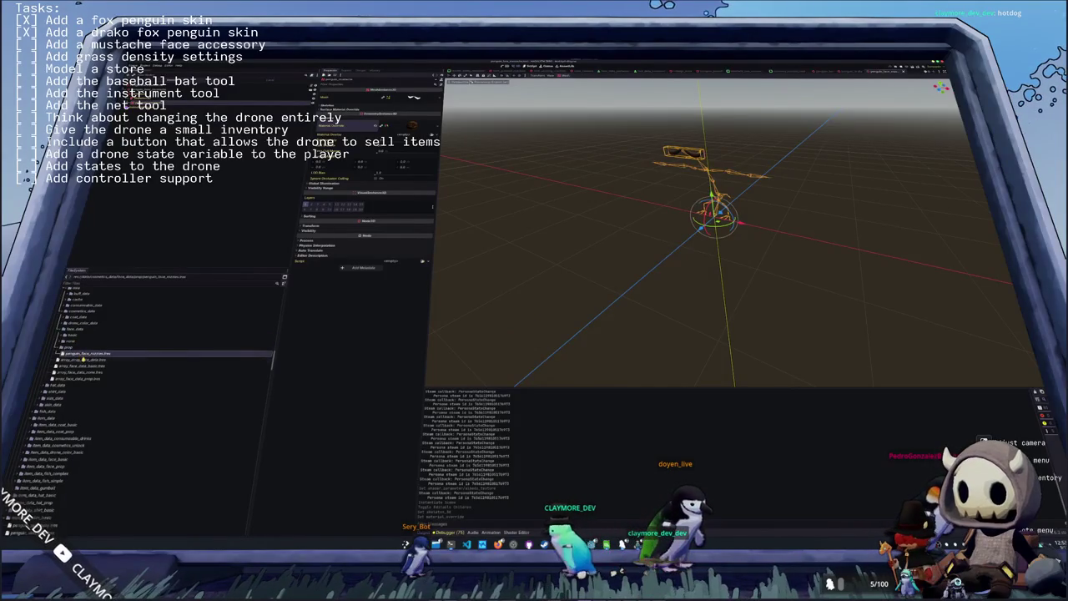
key("ctrl+d")
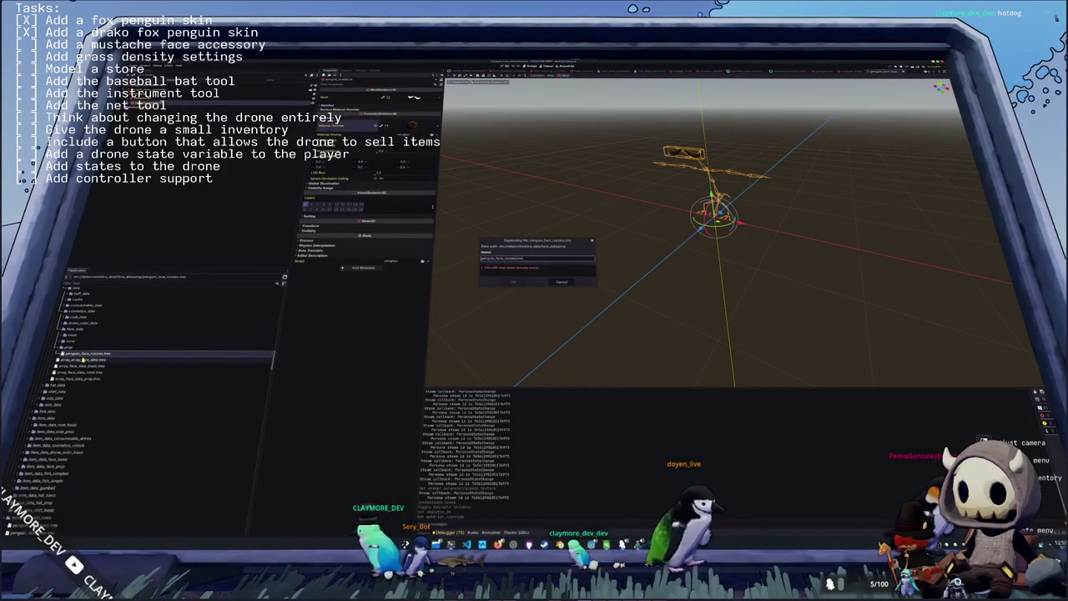
type("penguin_face_mustache_2")
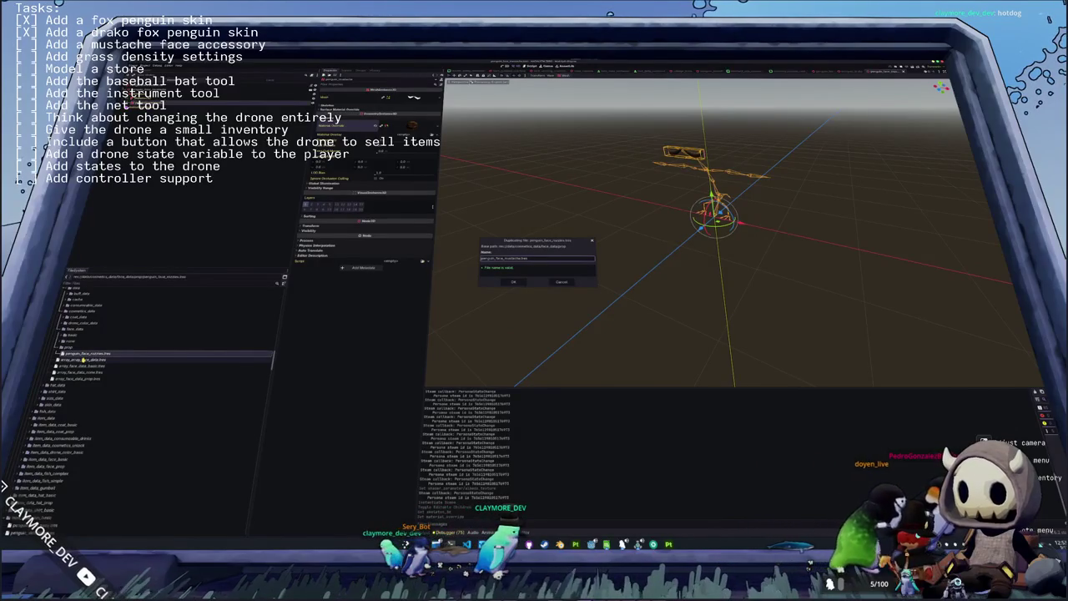
key("Return")
- Open the mustache face resource and load the mustache texture into its texture field
left_click(87, 353)
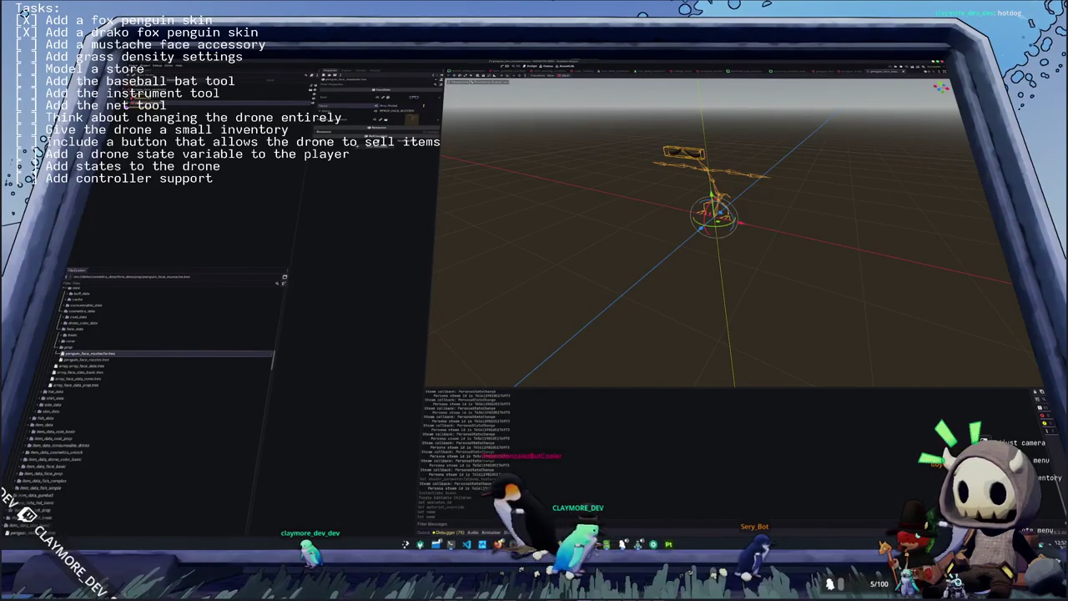
left_click(436, 98)
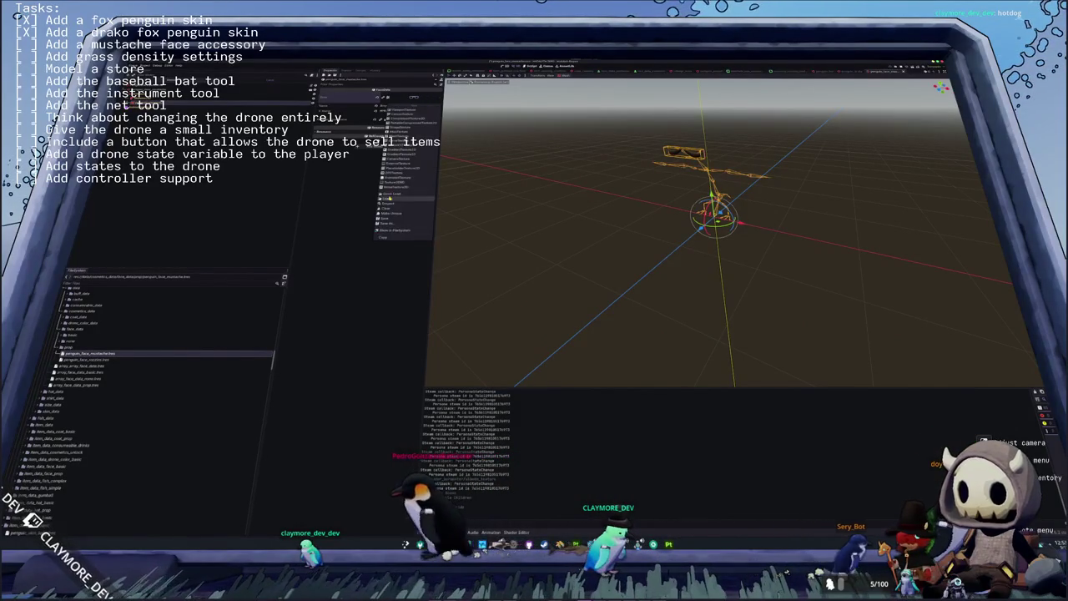
left_click(387, 197)
type("mustache")
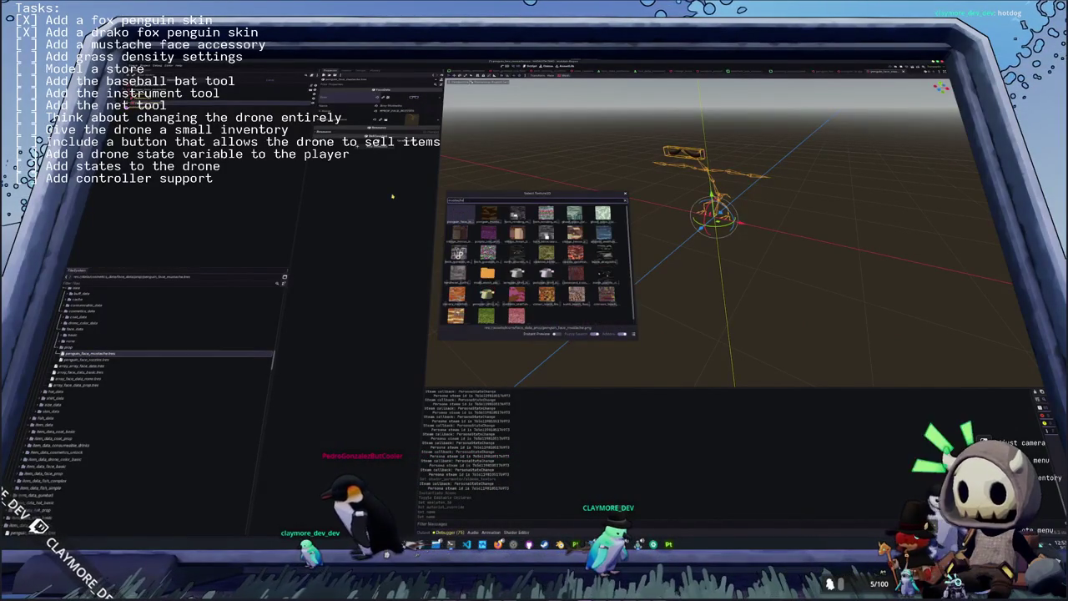
key("Return")
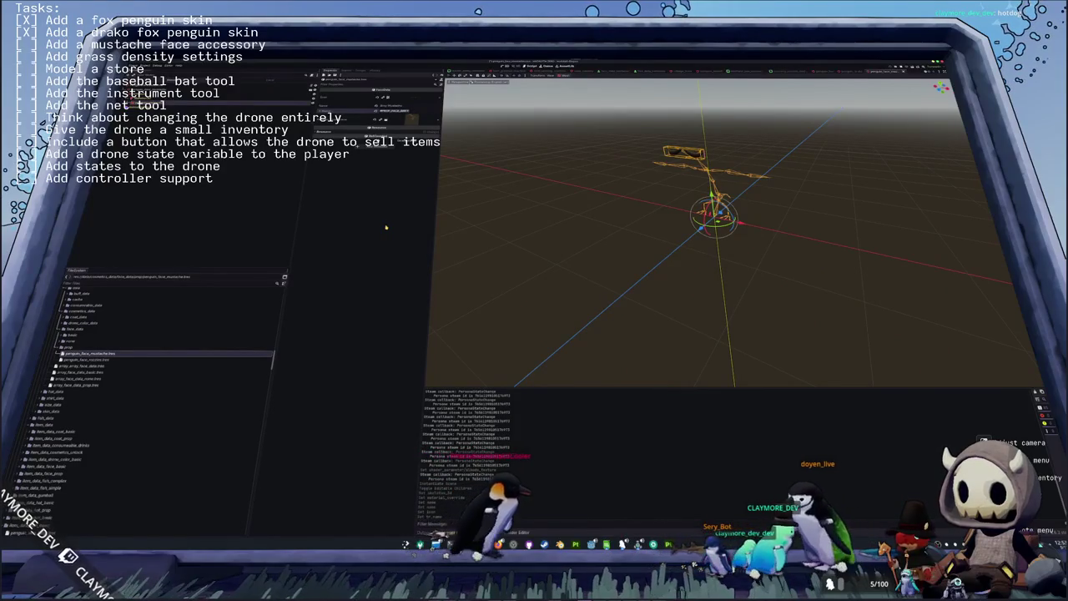
- Load the mustache scene into the resource's other field
left_click(404, 127)
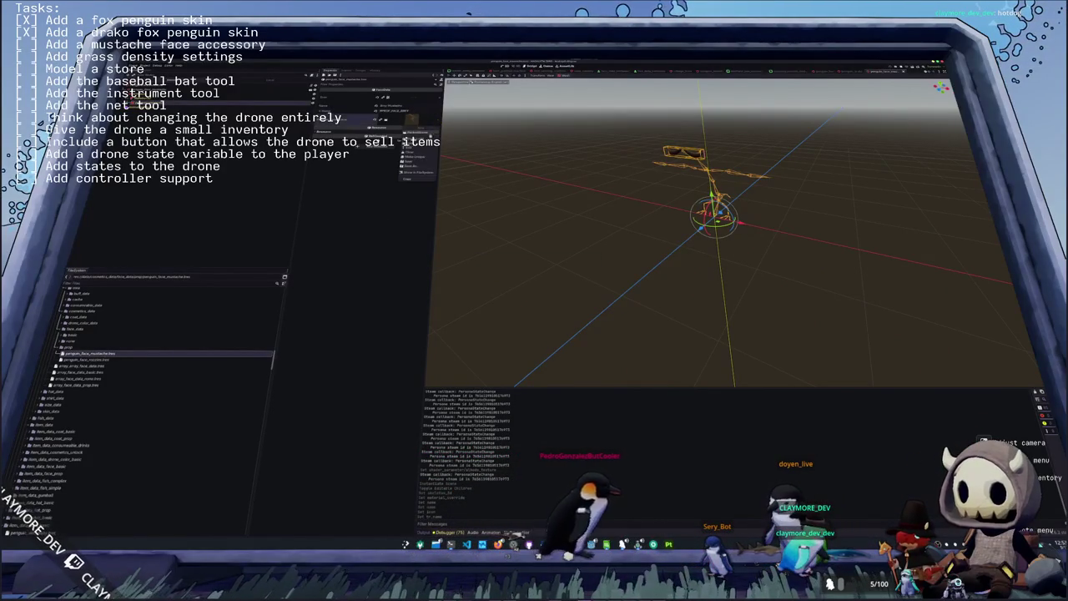
left_click(415, 140)
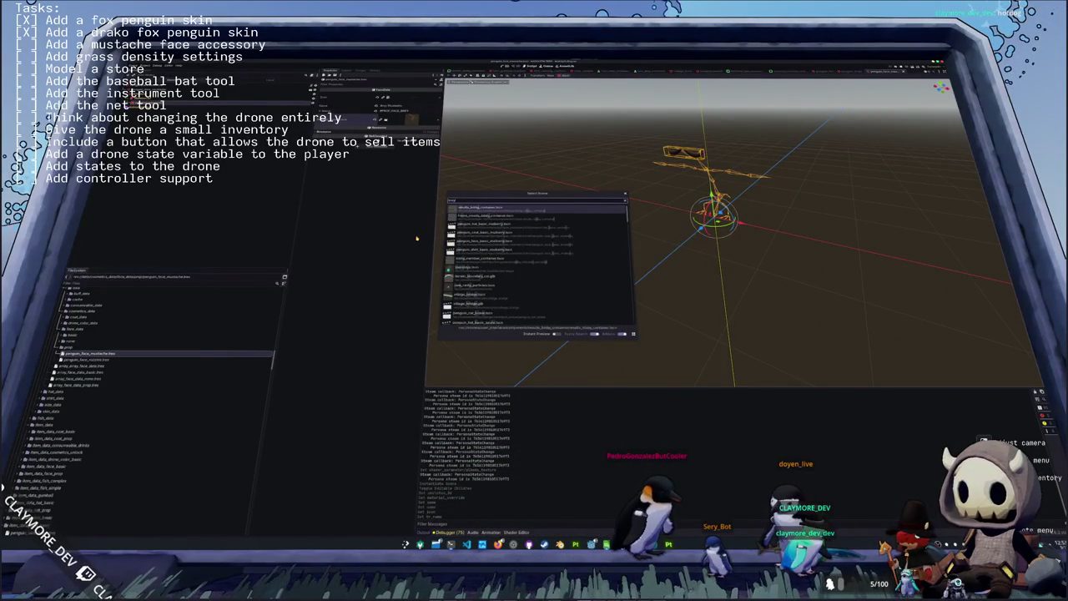
type("eustache")
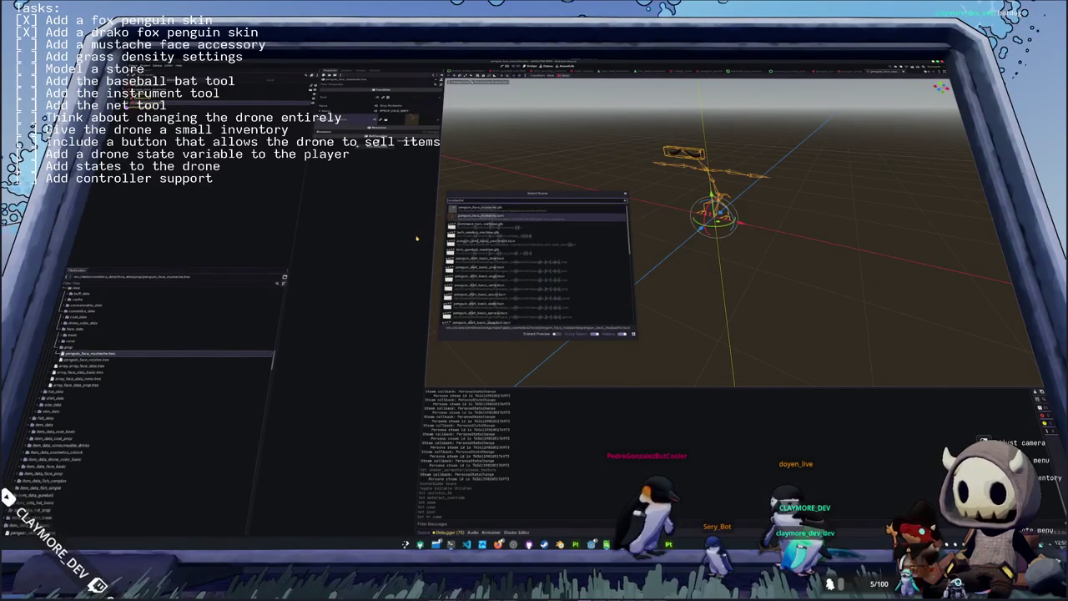
key("Return")
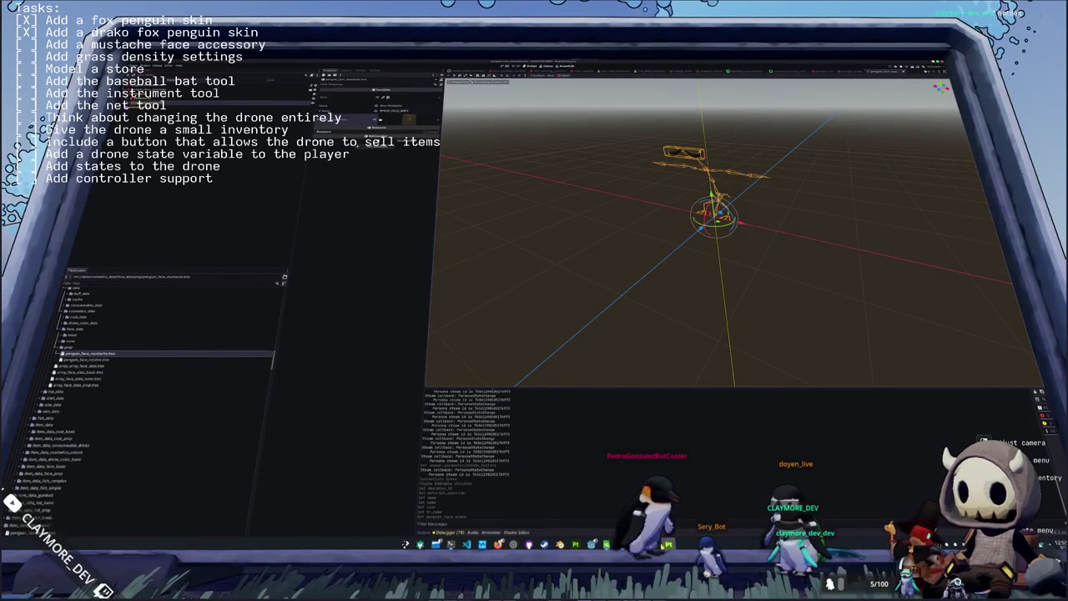
- Open a spreadsheet from the translations folder in LibreOffice Calc, then return to Godot
key("alt+Tab")
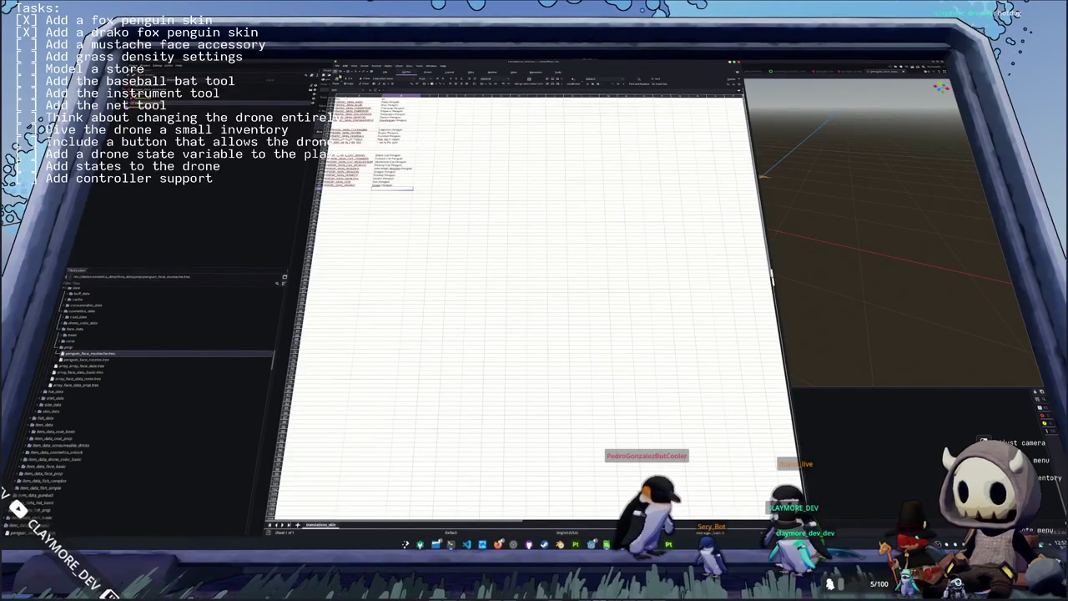
left_click(337, 66)
left_click(344, 84)
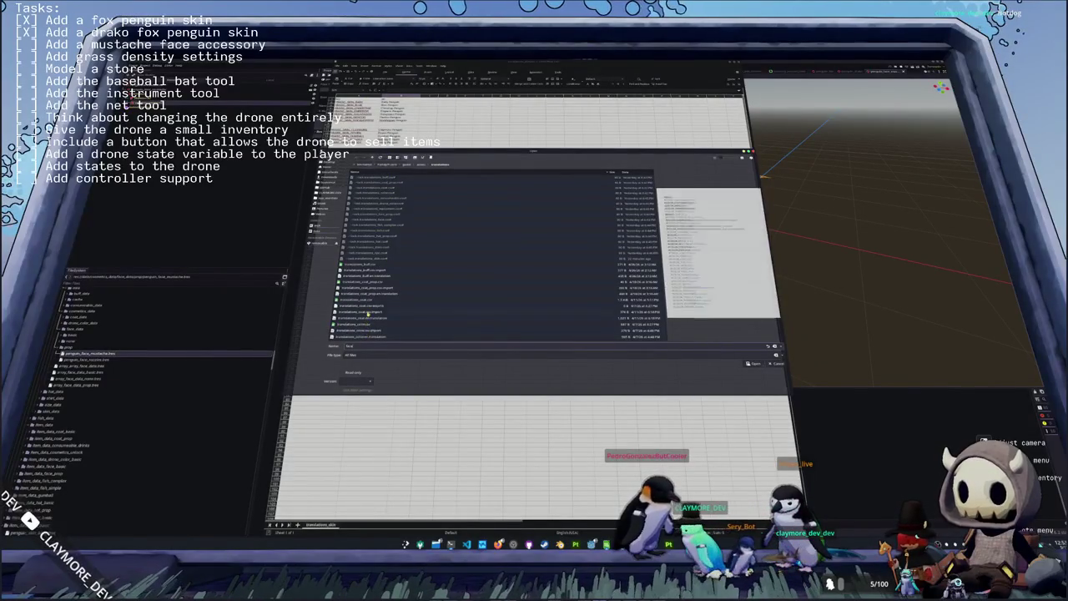
type("fish")
scroll(367, 312, "down", 6)
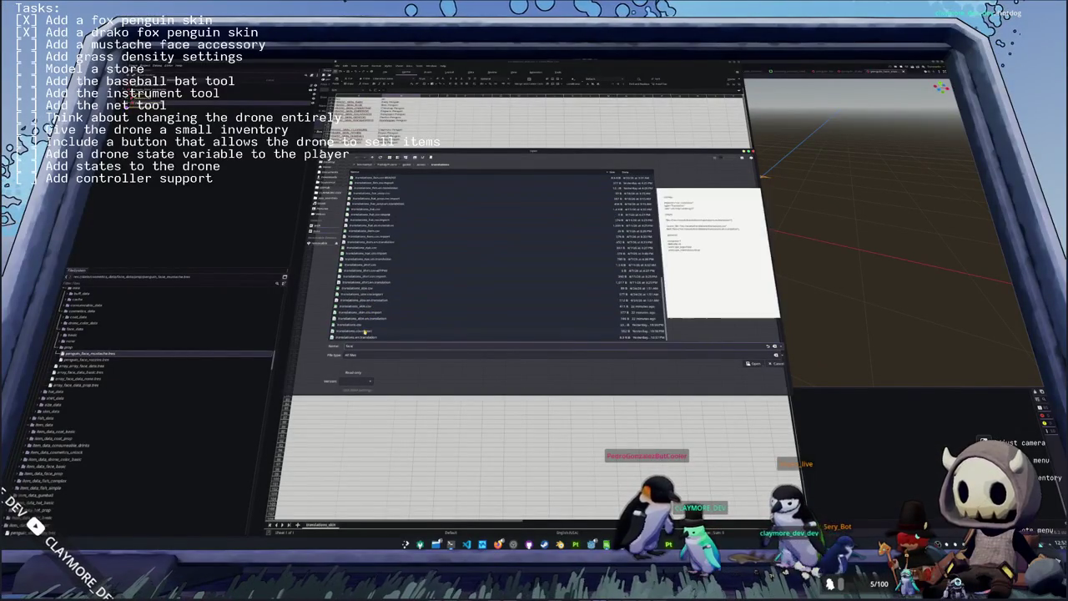
scroll(367, 288, "down", 4)
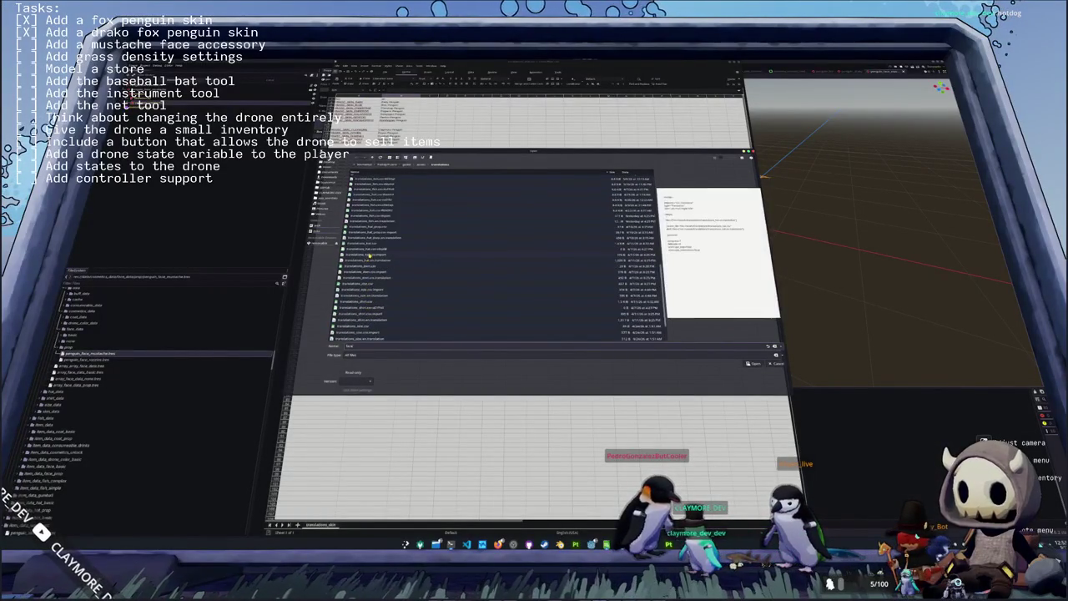
scroll(373, 230, "up", 3)
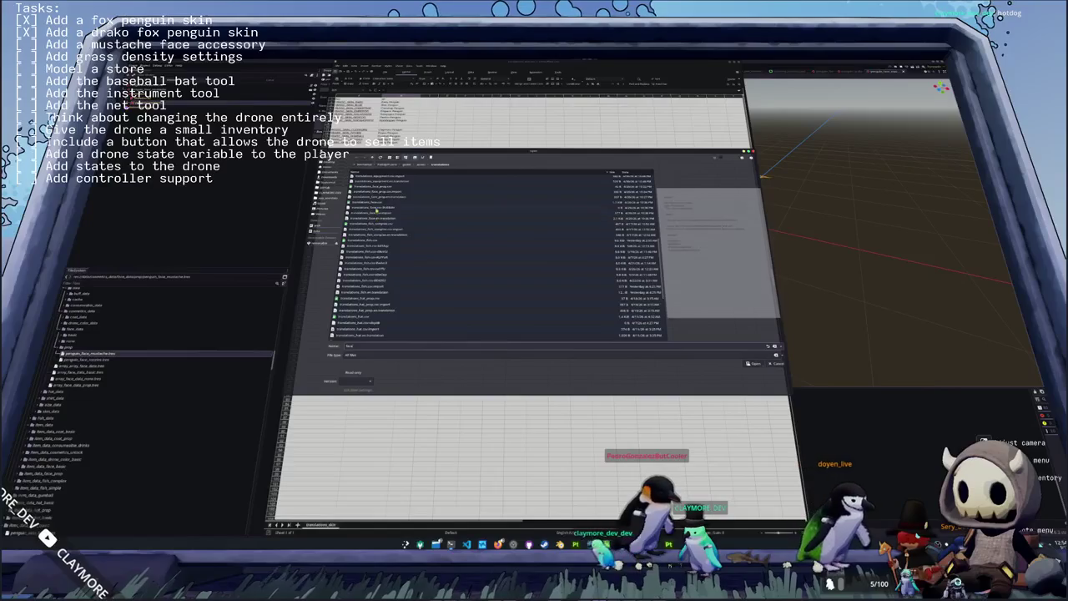
left_click(375, 223)
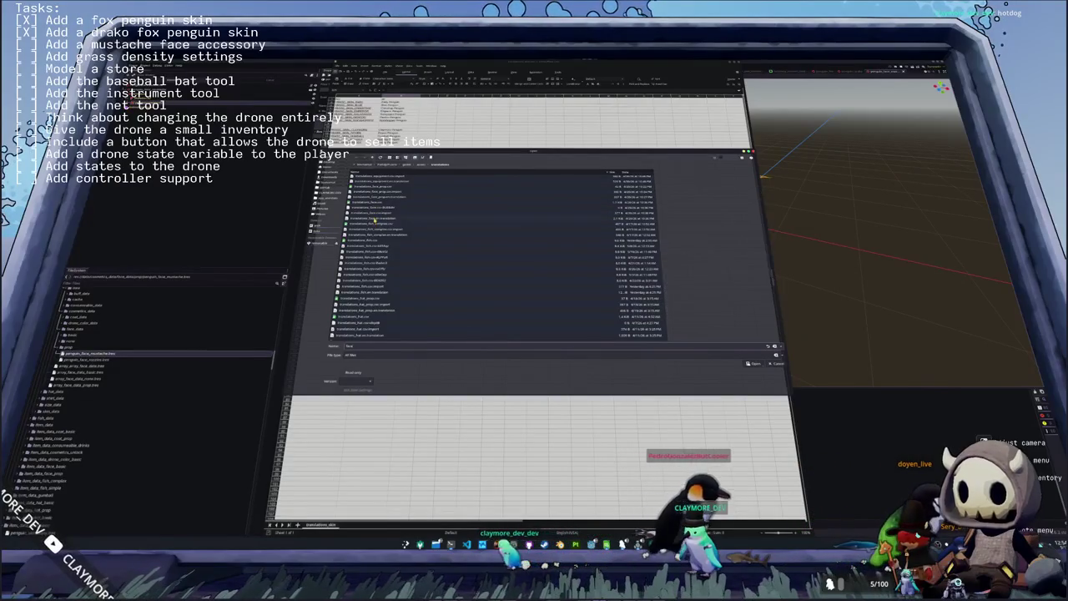
left_click(380, 192)
double_click(380, 191)
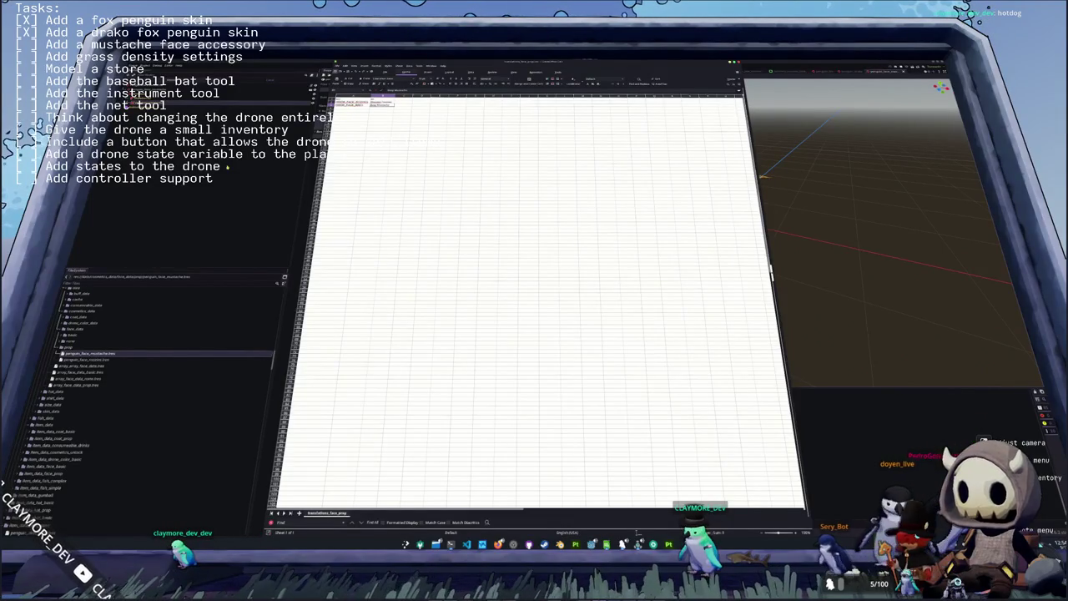
key("alt+Tab")
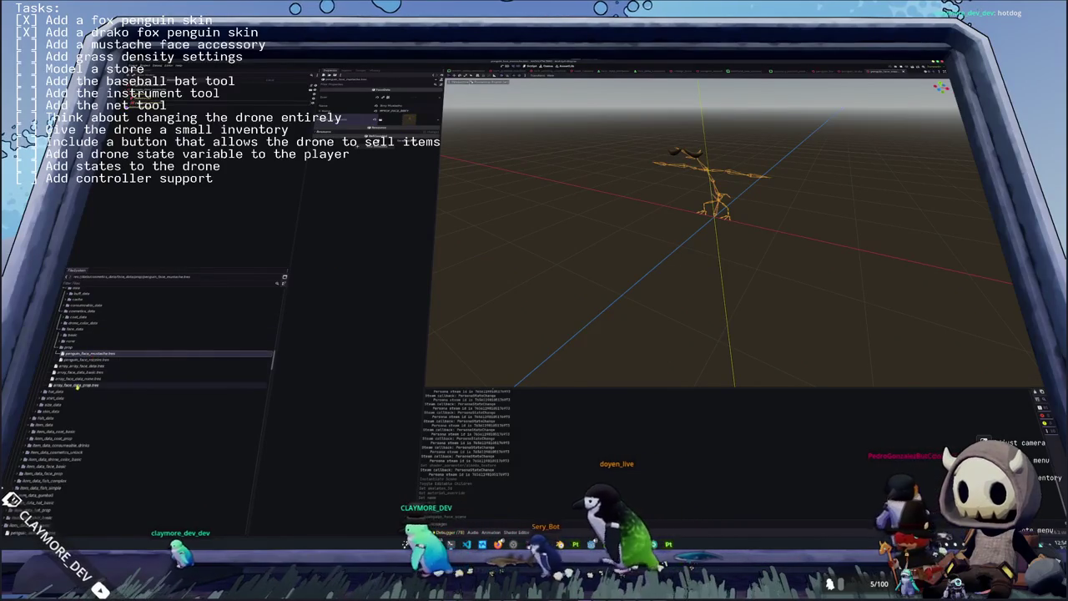
- Add penguin_face_mustache as a new element of array_face_data_prop.tres
left_click(77, 386)
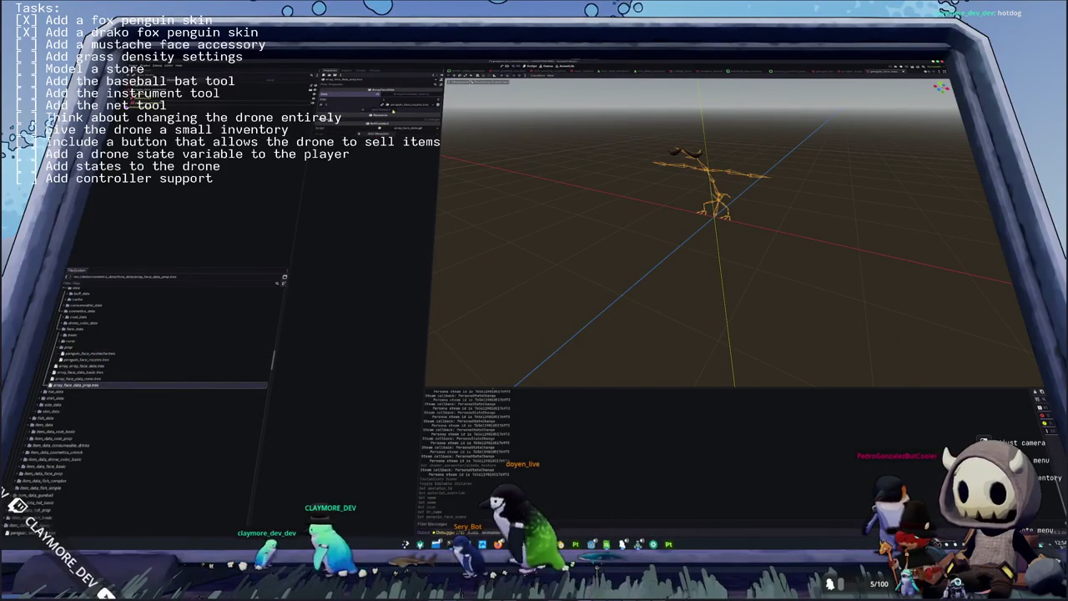
left_click(382, 133)
left_click(399, 111)
type("must")
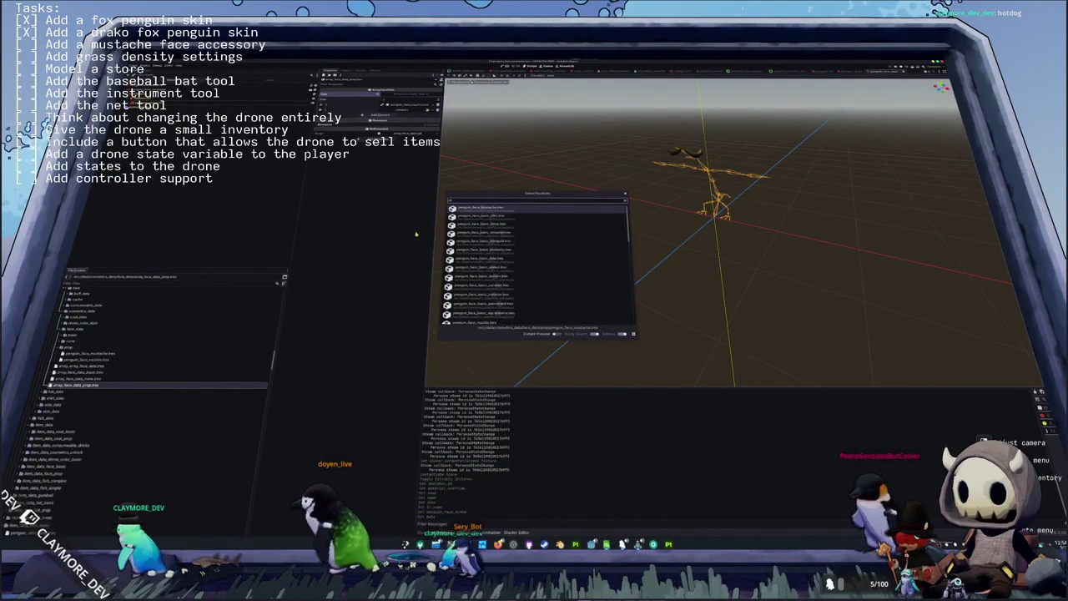
type("ache")
key("Return")
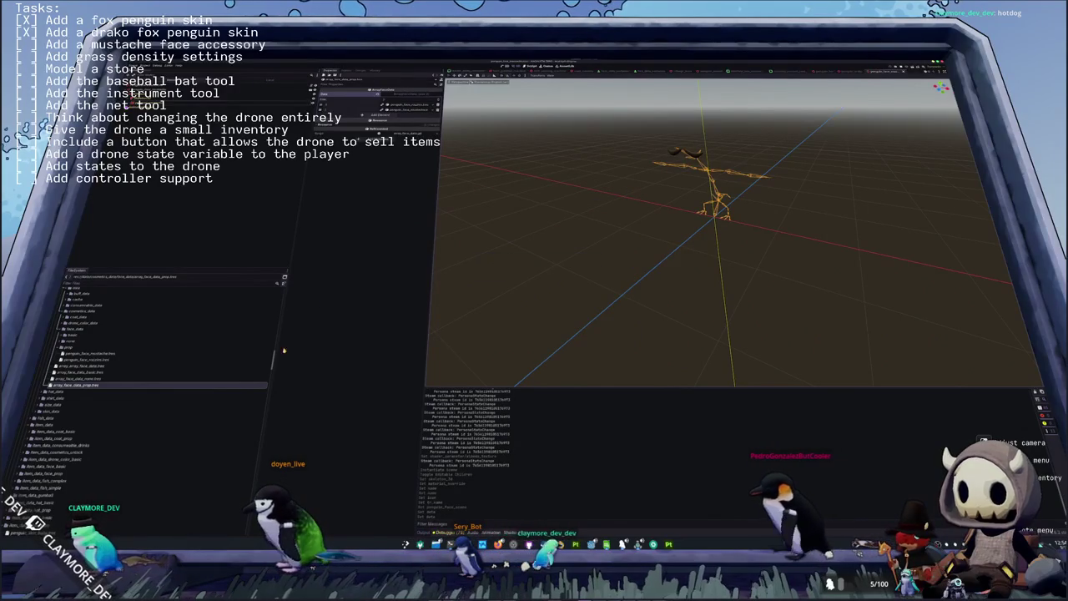
- Duplicate penguin_face_mustache in the face prop item data folder
scroll(40, 455, "down", 3)
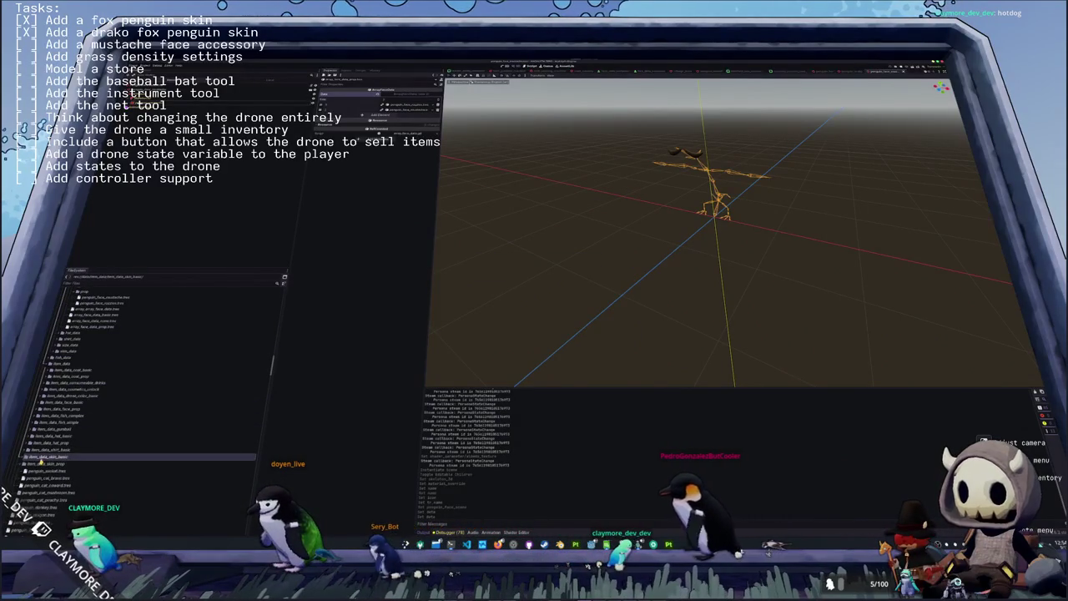
left_click(39, 463)
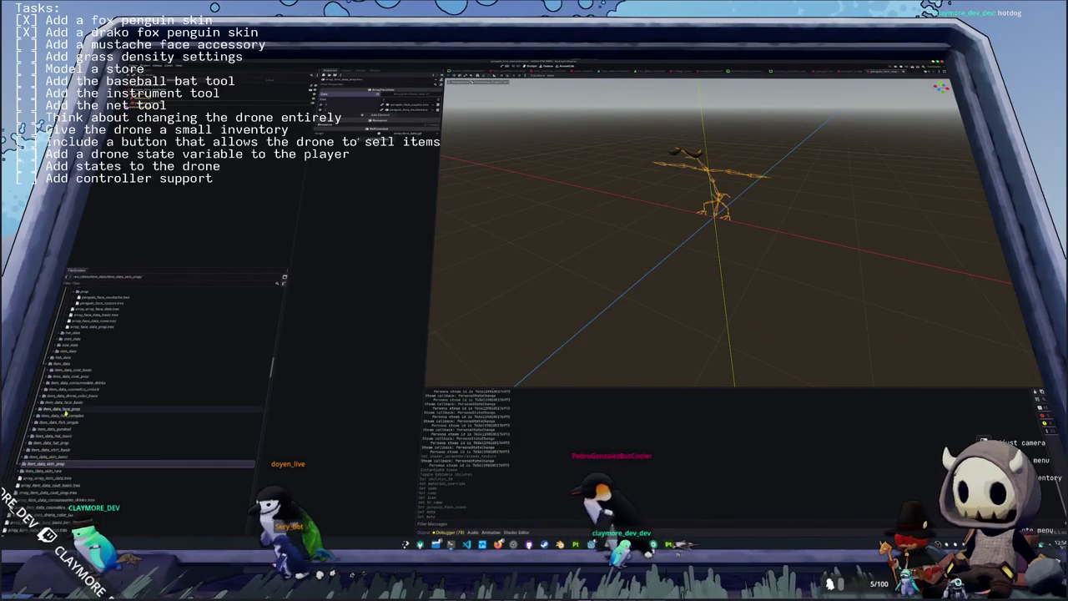
left_click(66, 414)
key("ctrl+d")
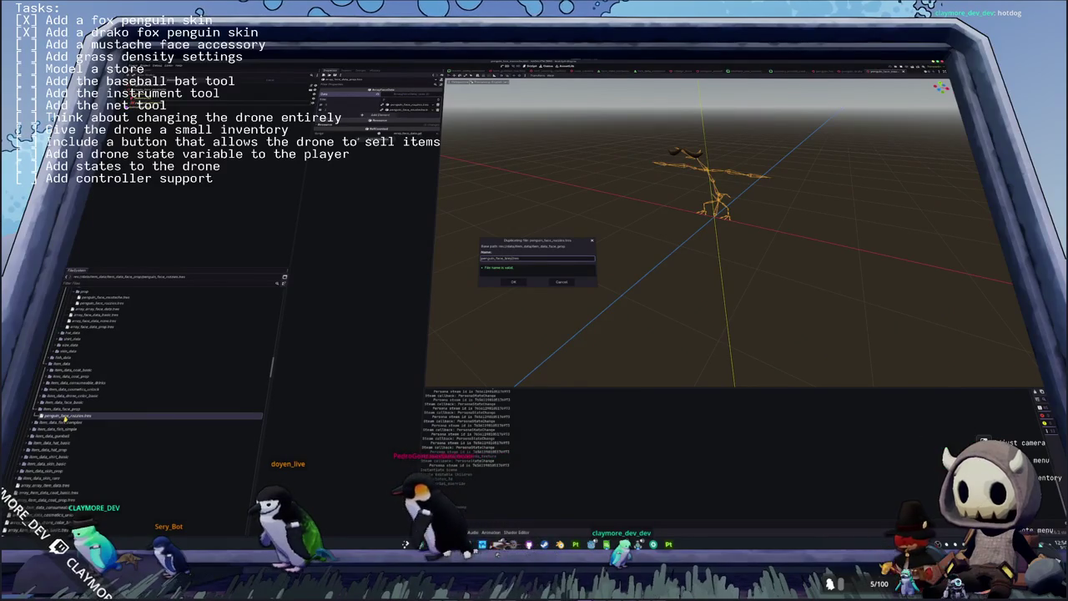
- Create the duplicated face item and set its face to basic_angry
key("Return")
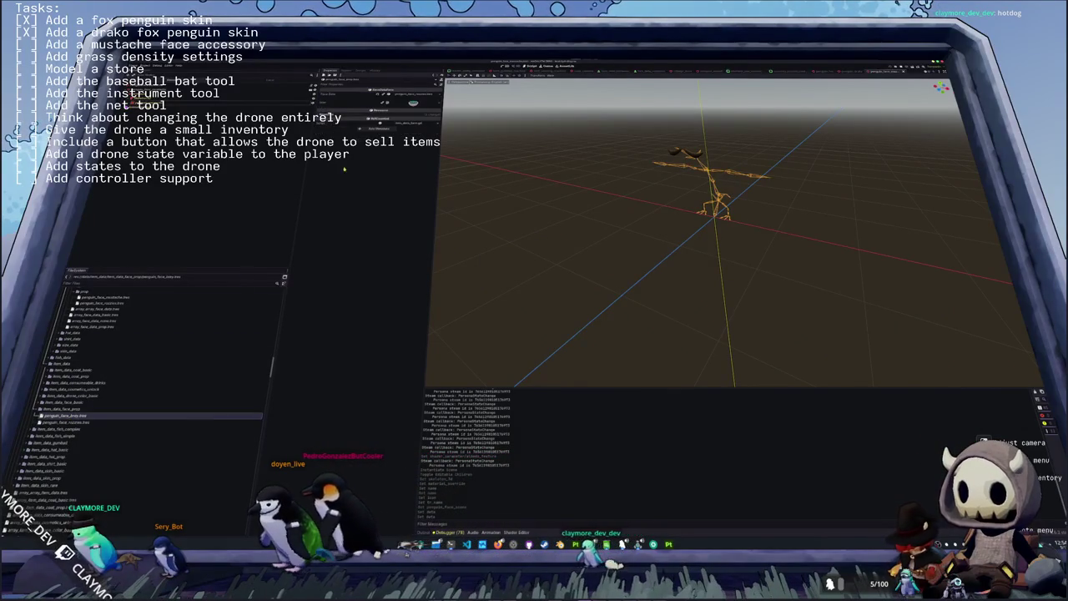
left_click(437, 97)
left_click(420, 110)
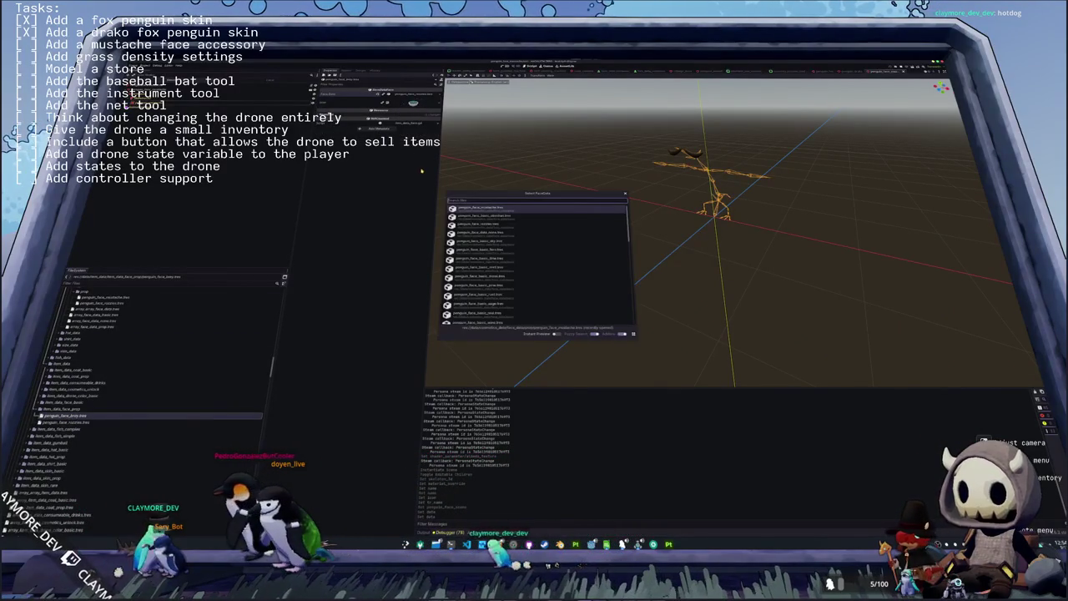
type("basic")
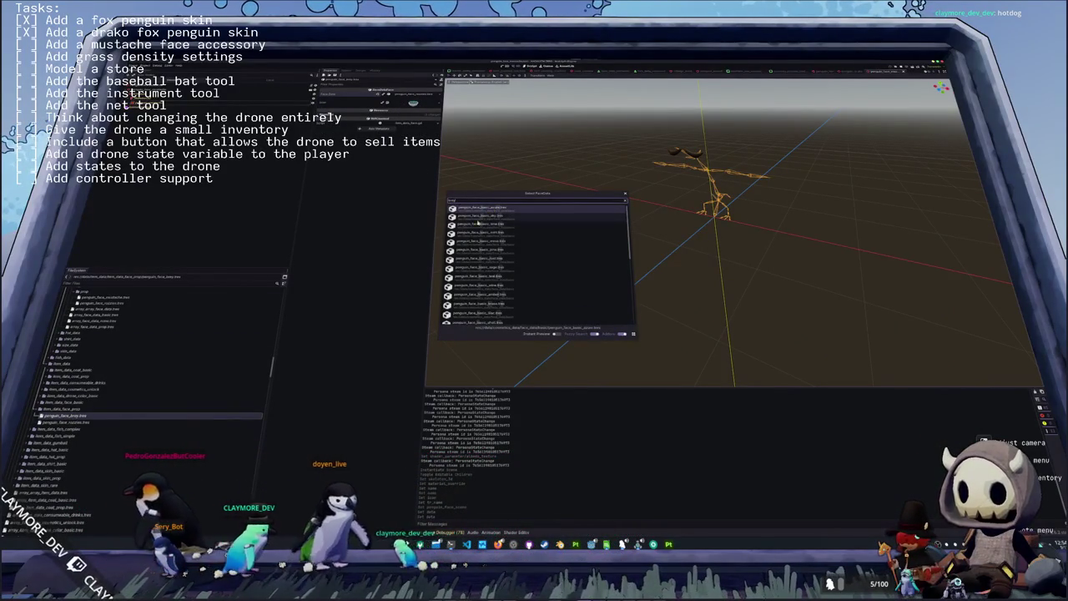
type("_angry")
key("Return")
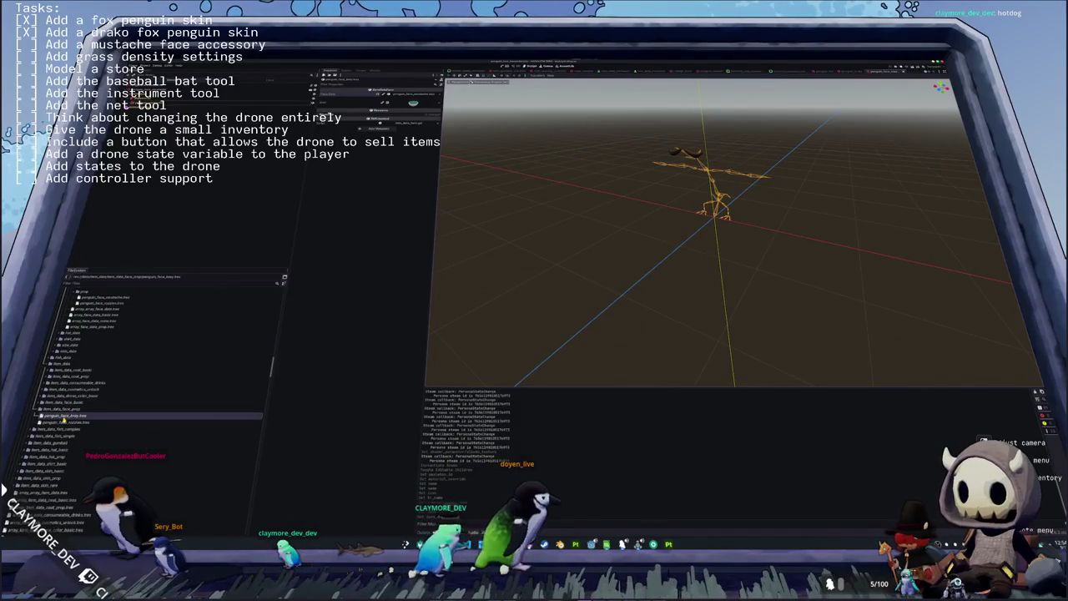
- Add the new mustache face item to the face item data array and stop debugging
scroll(83, 419, "down", 5)
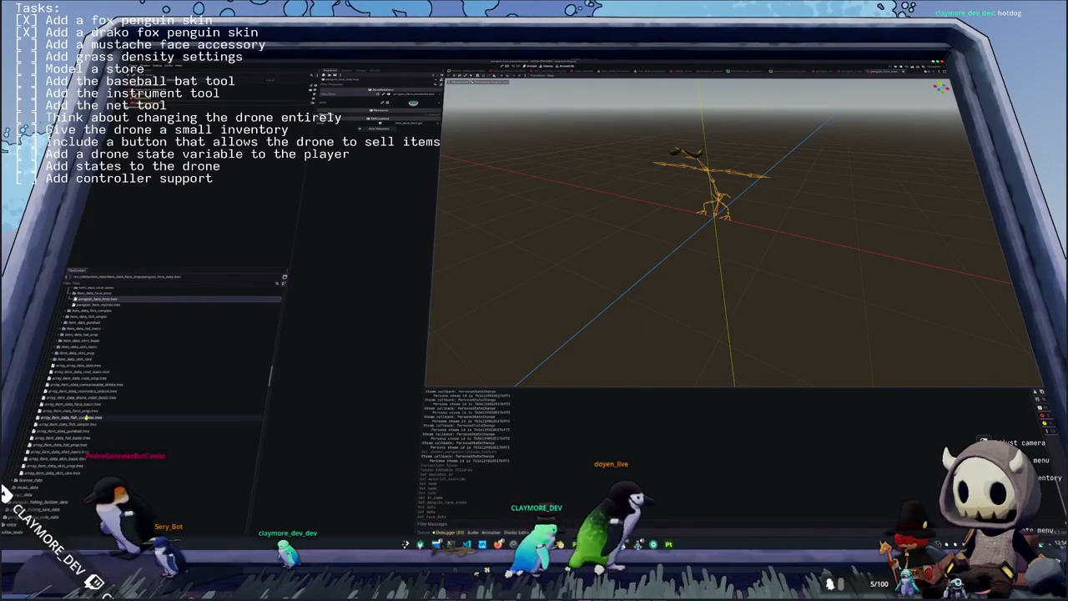
left_click(75, 411)
left_click(401, 109)
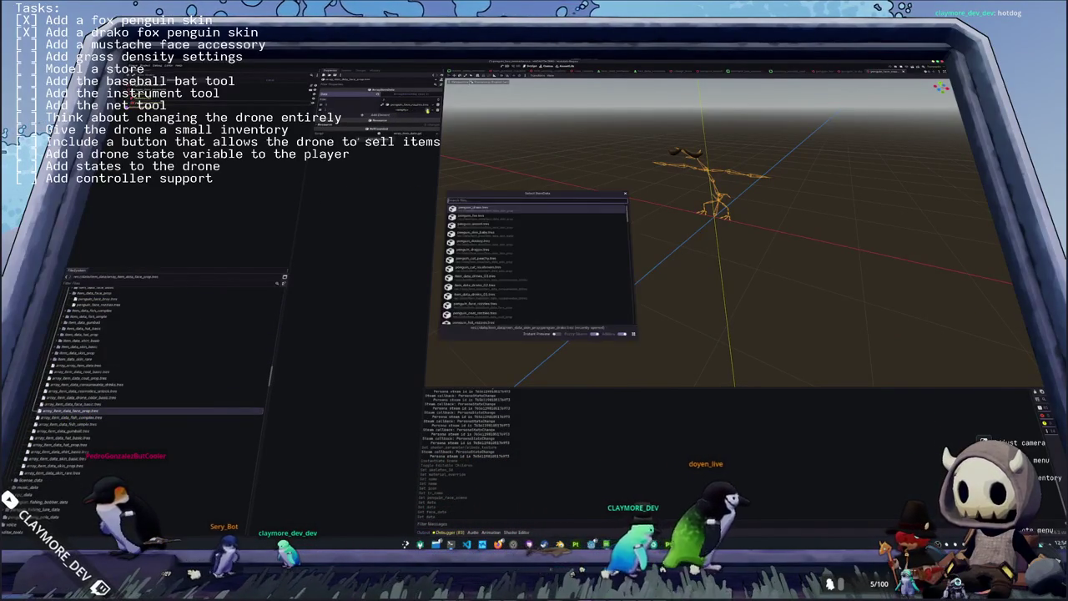
type("face")
double_click(477, 210)
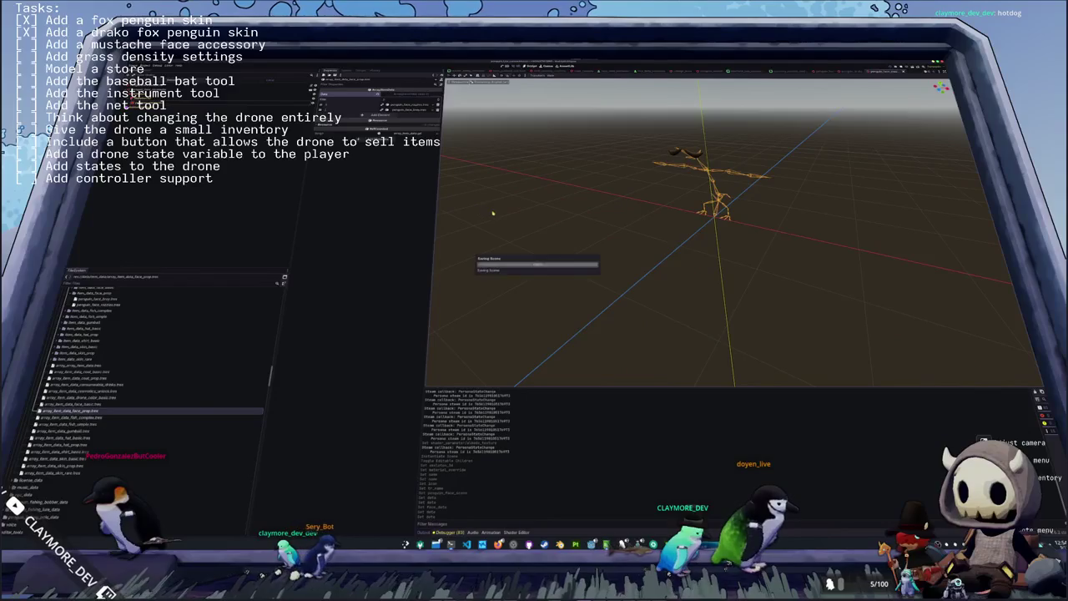
key("F8")
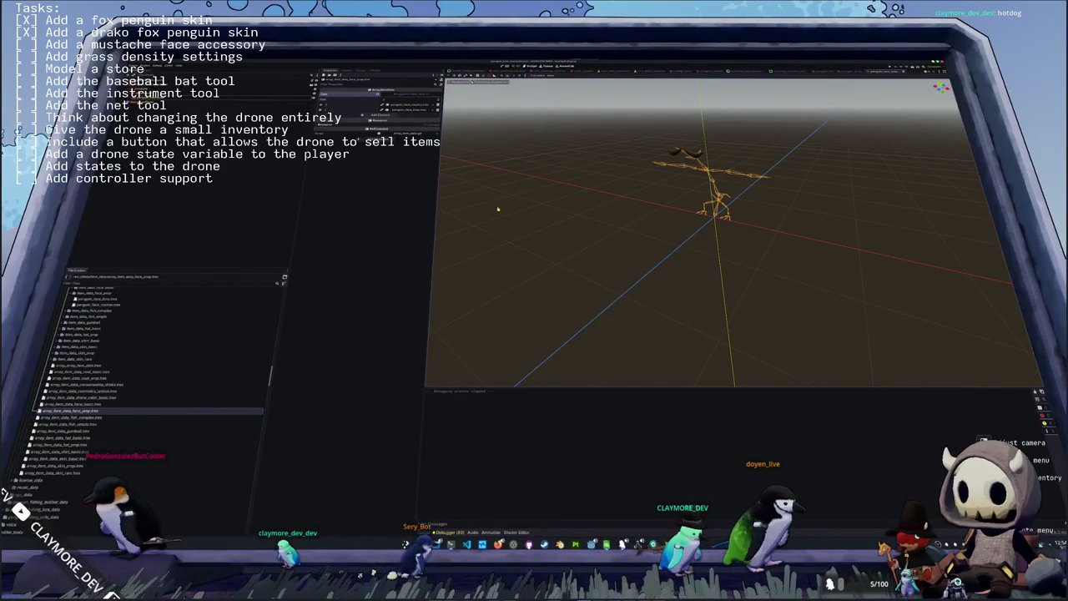
- Run the game with F5 and quit the 3D modelling app with Ctrl+Q
key("F5")
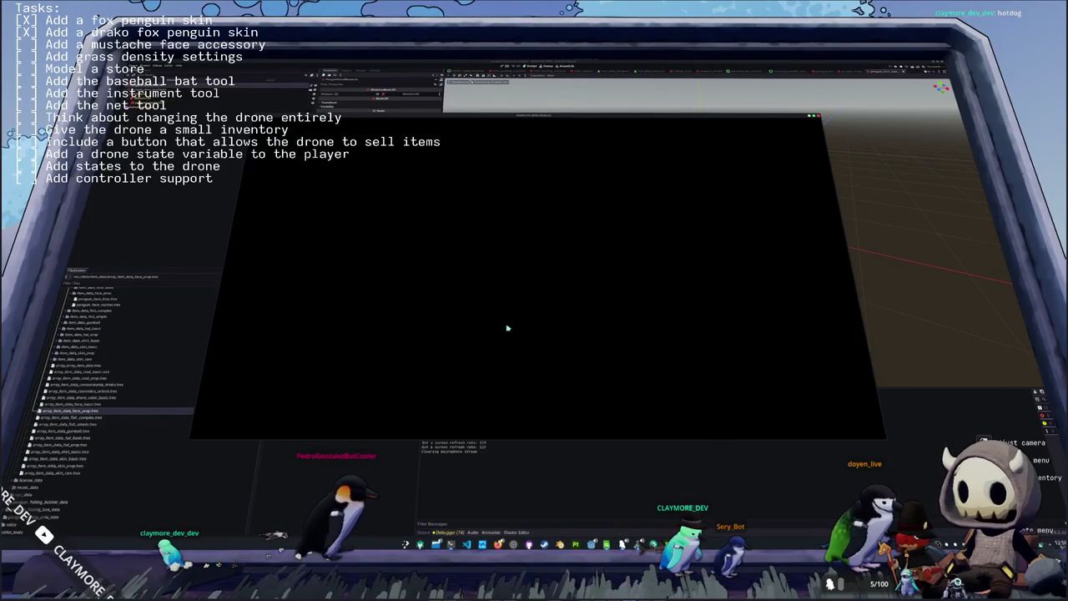
key("alt+Tab")
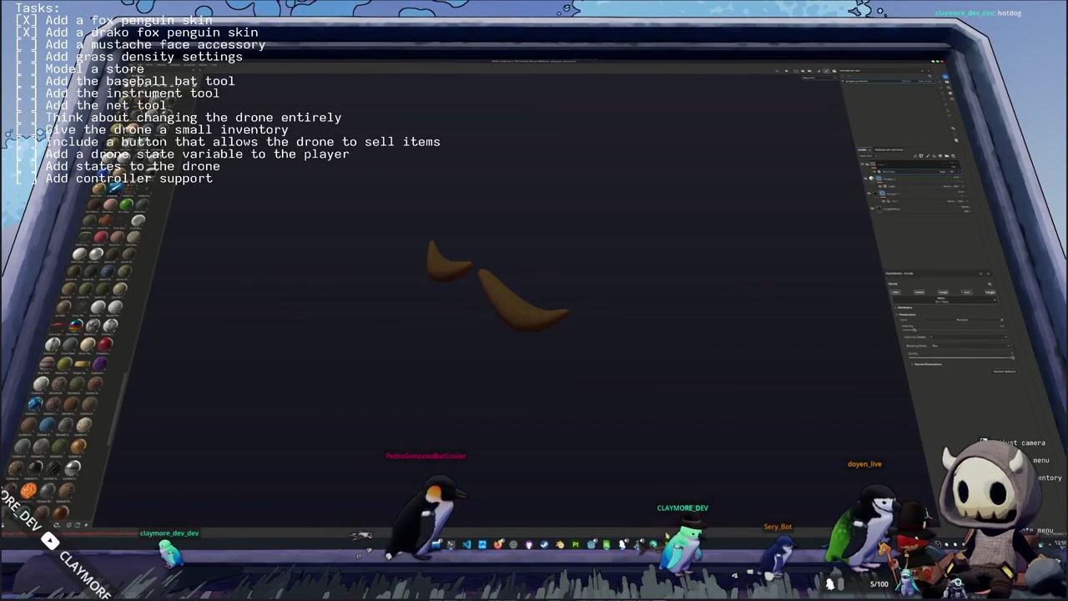
key("ctrl+q")
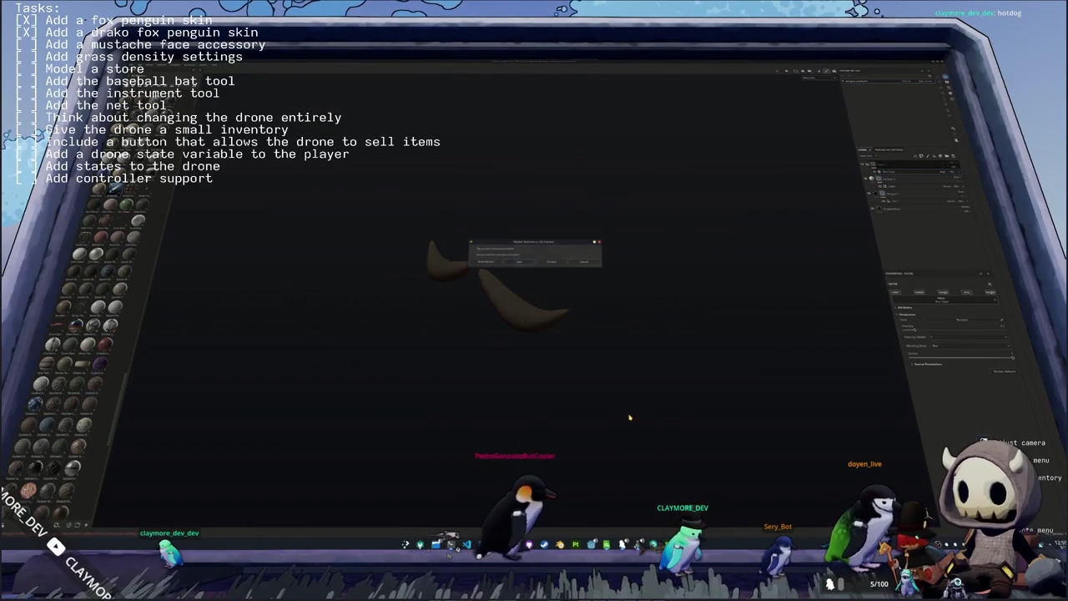
- Confirm quitting the modeller, dismiss the Steam-not-running warning and start playing
key("Return")
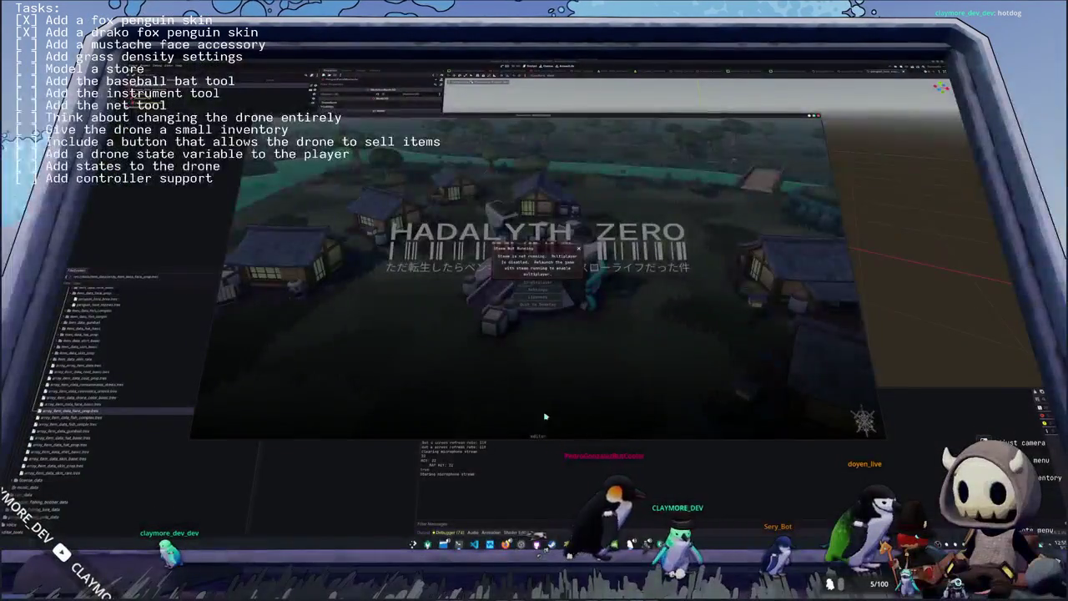
left_click(580, 249)
left_click(579, 305)
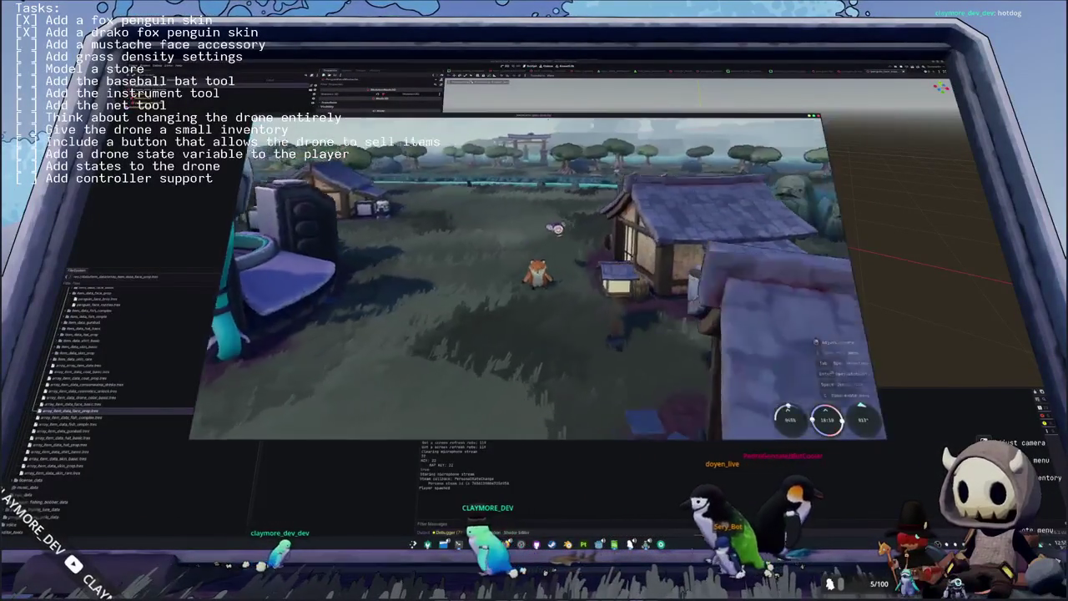
- Equip the Brow Mustache from the inventory's Penguin cosmetics and close the inventory
key("Tab")
left_click(554, 124)
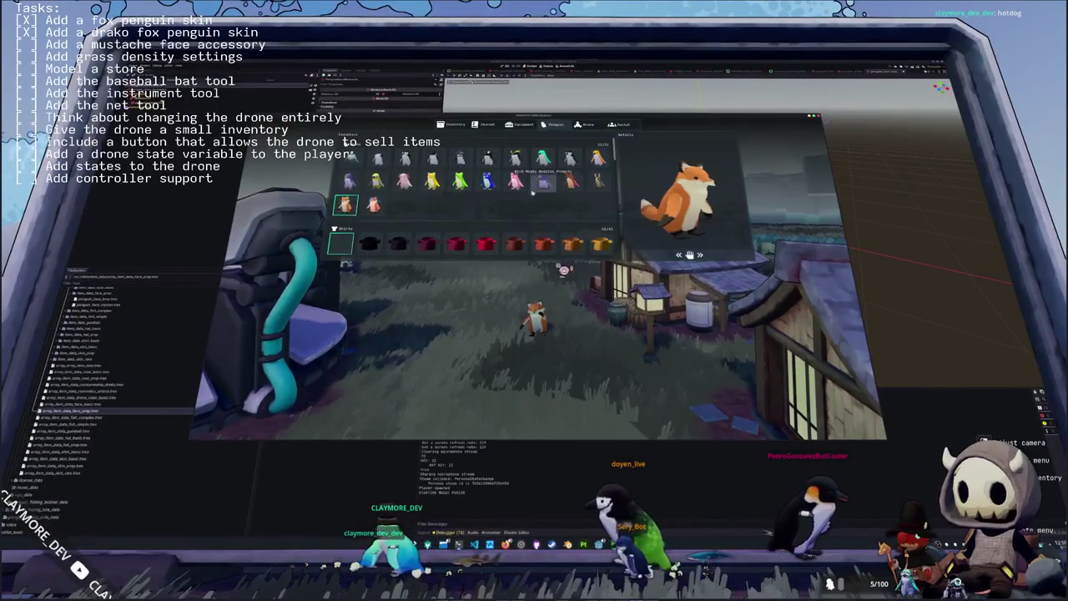
scroll(391, 215, "down", 10)
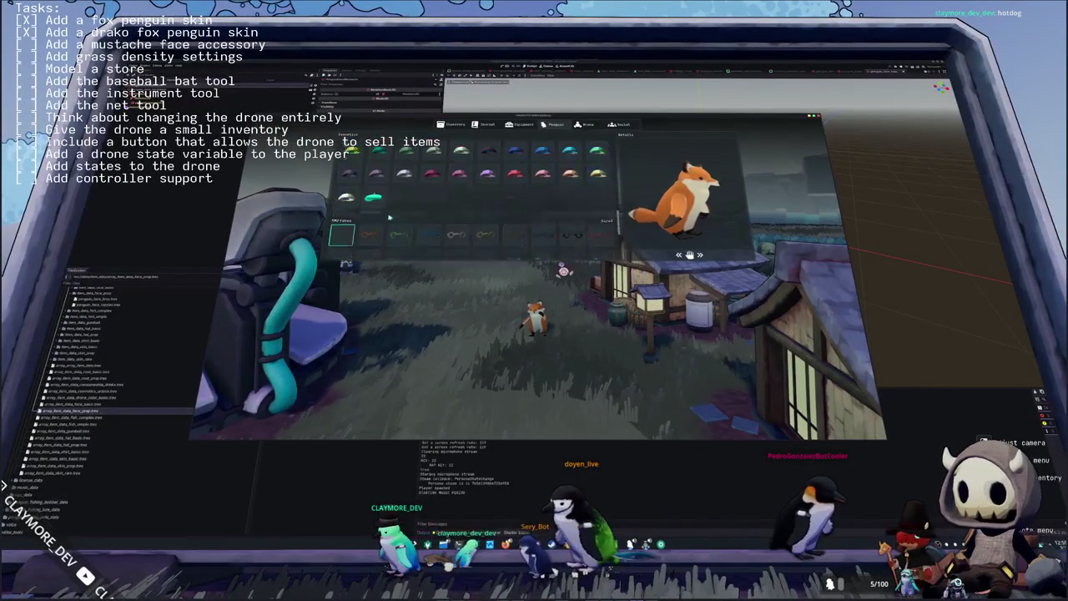
scroll(396, 216, "down", 2)
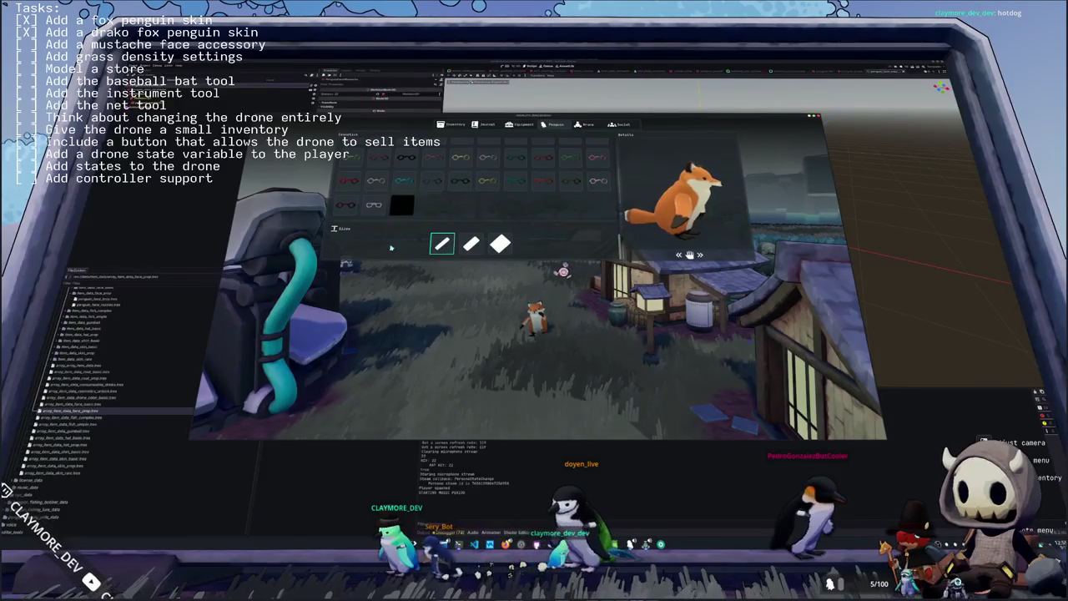
key("Escape")
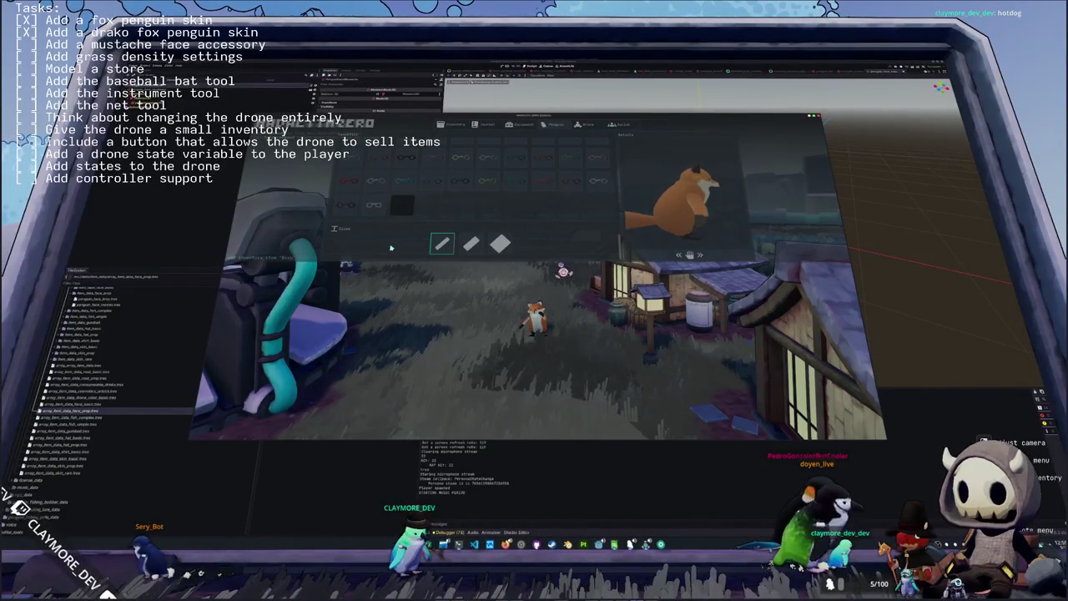
key("Escape")
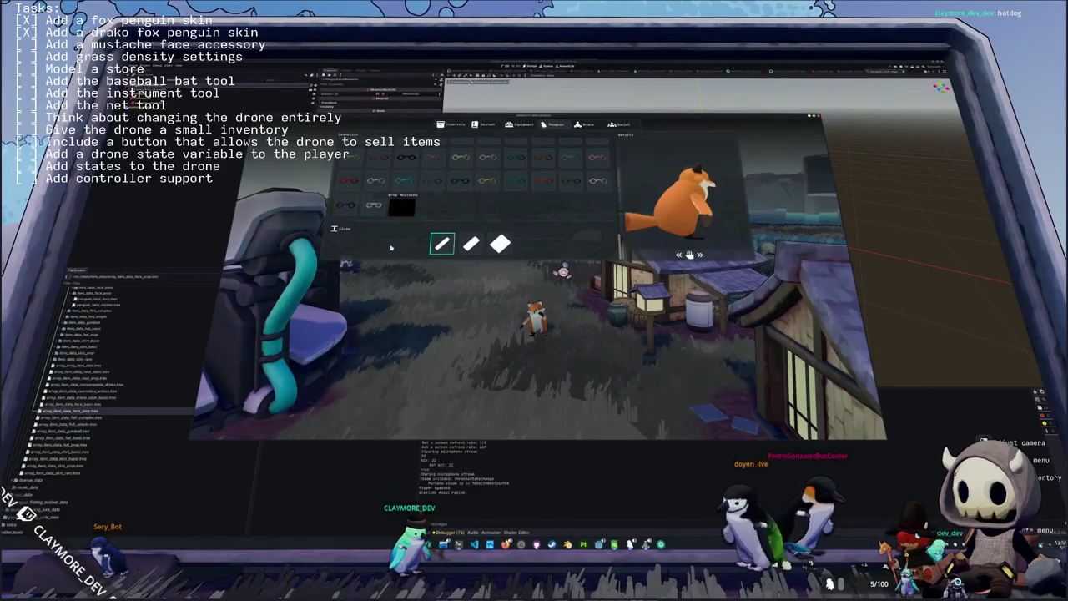
key("Escape")
key("Escape")
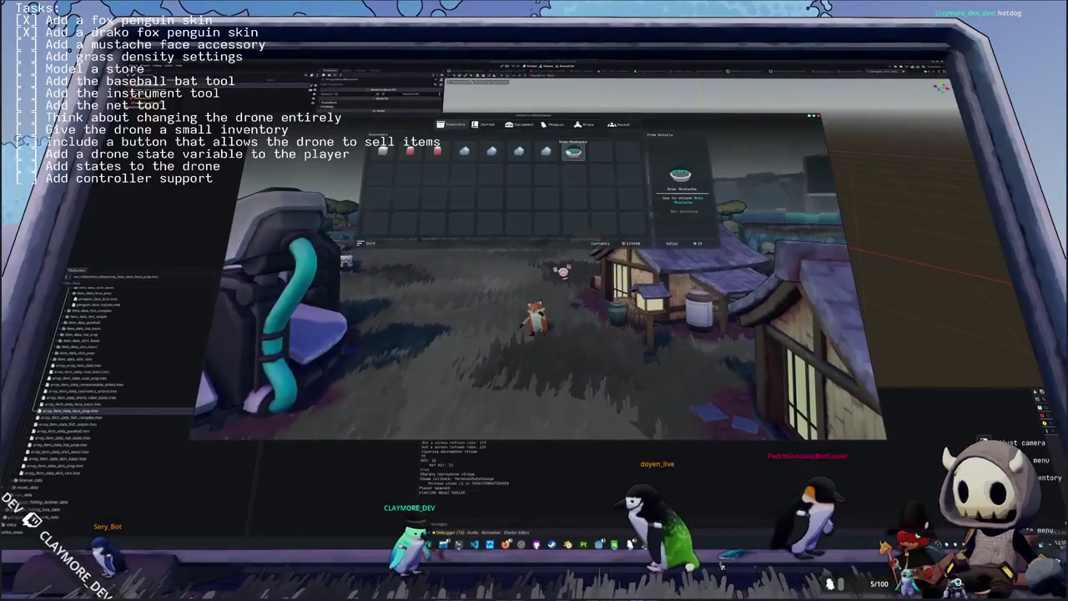
left_click(555, 126)
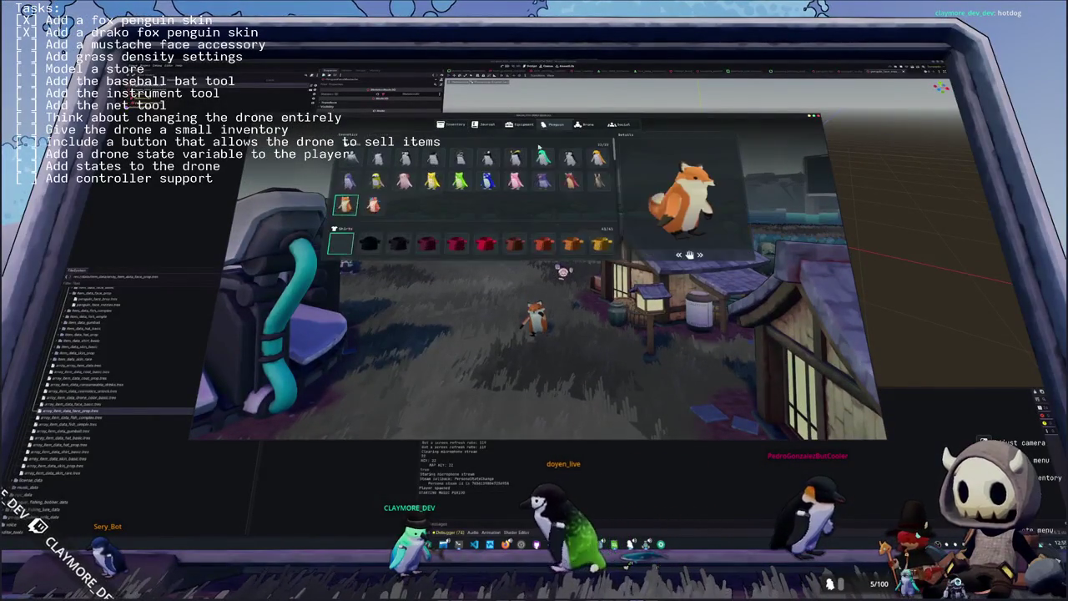
scroll(495, 216, "down", 5)
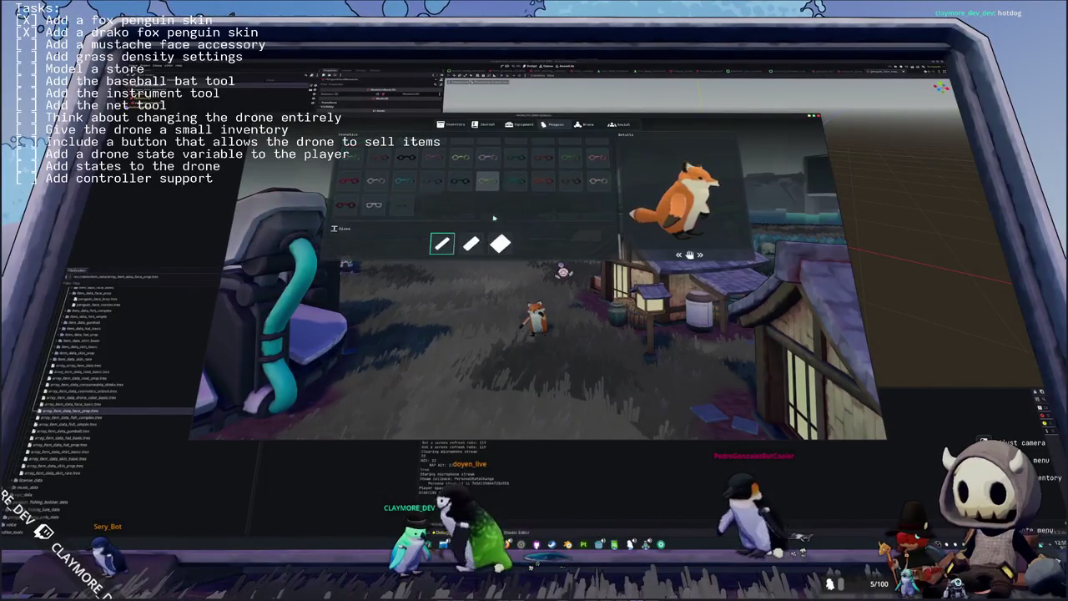
left_click(401, 211)
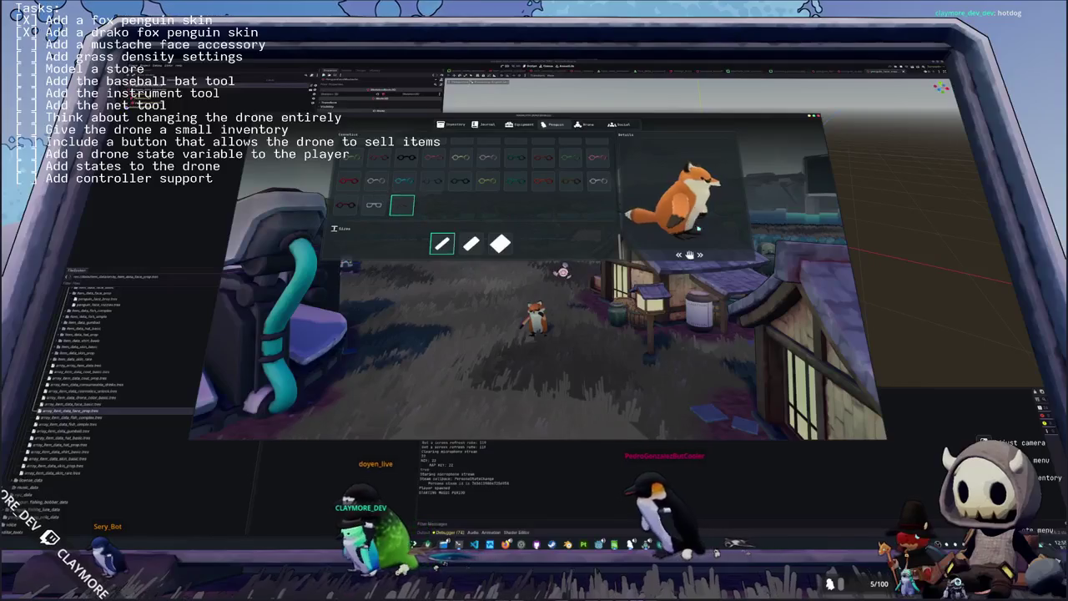
key("Escape")
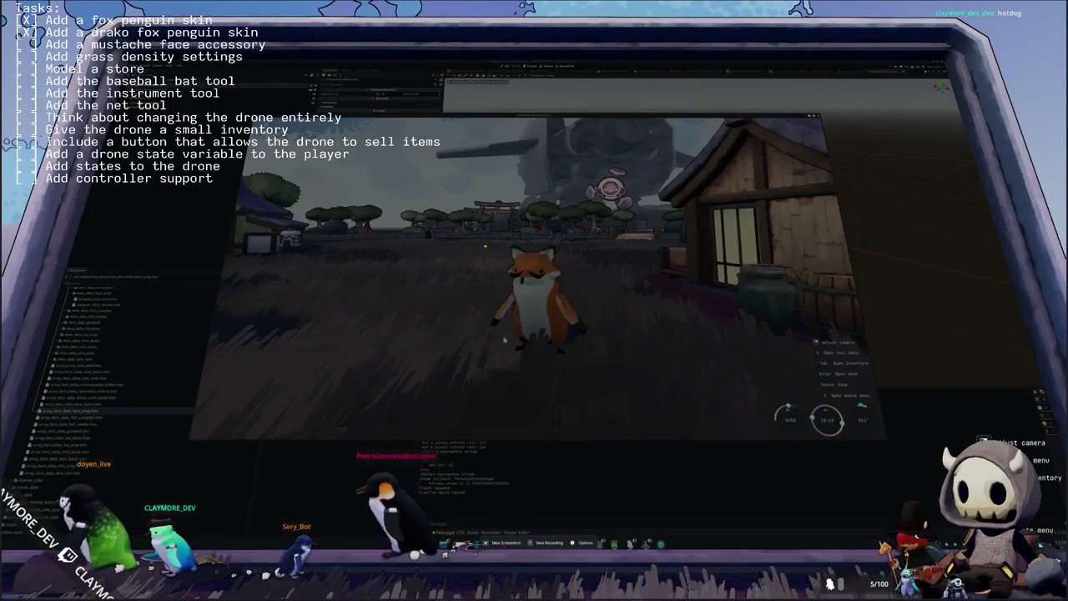
- Capture a region screenshot of the mustached fox, then run it forward into the grass
left_click_drag(481, 241, 586, 293)
key("Return")
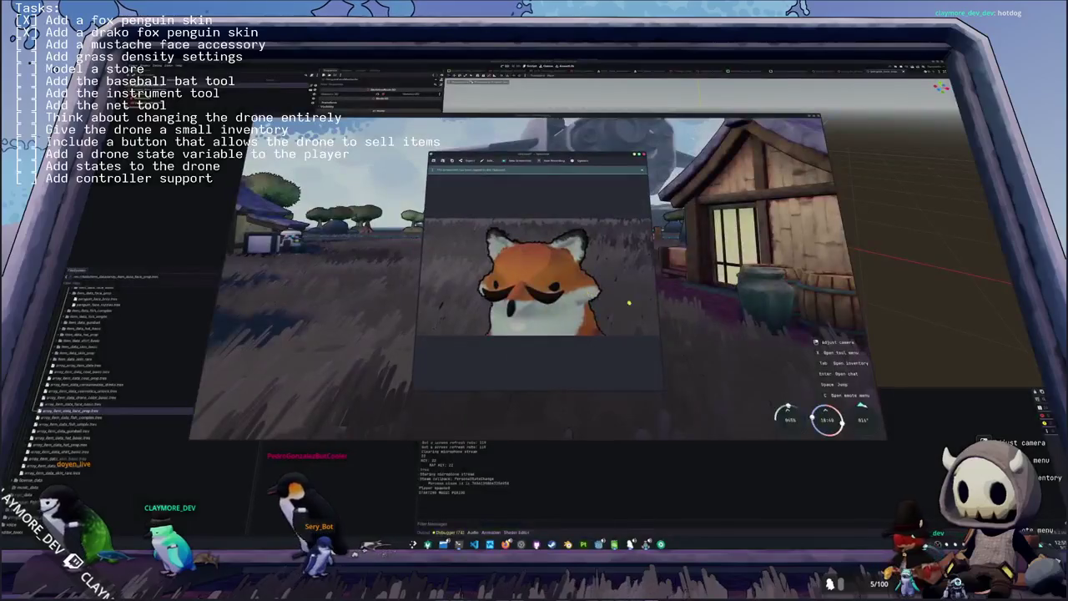
key("Escape")
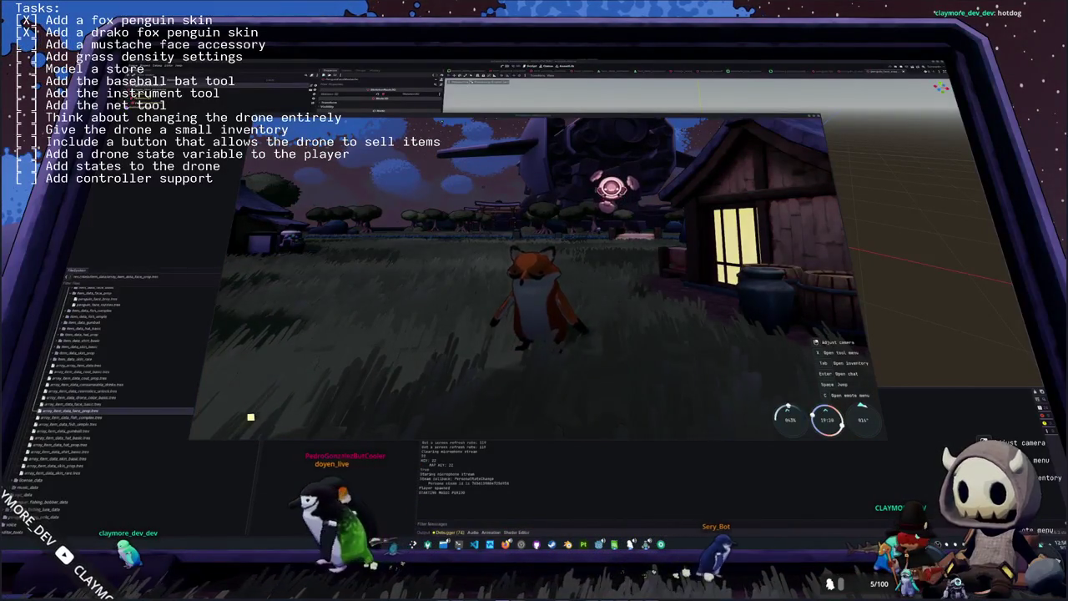
key("w")
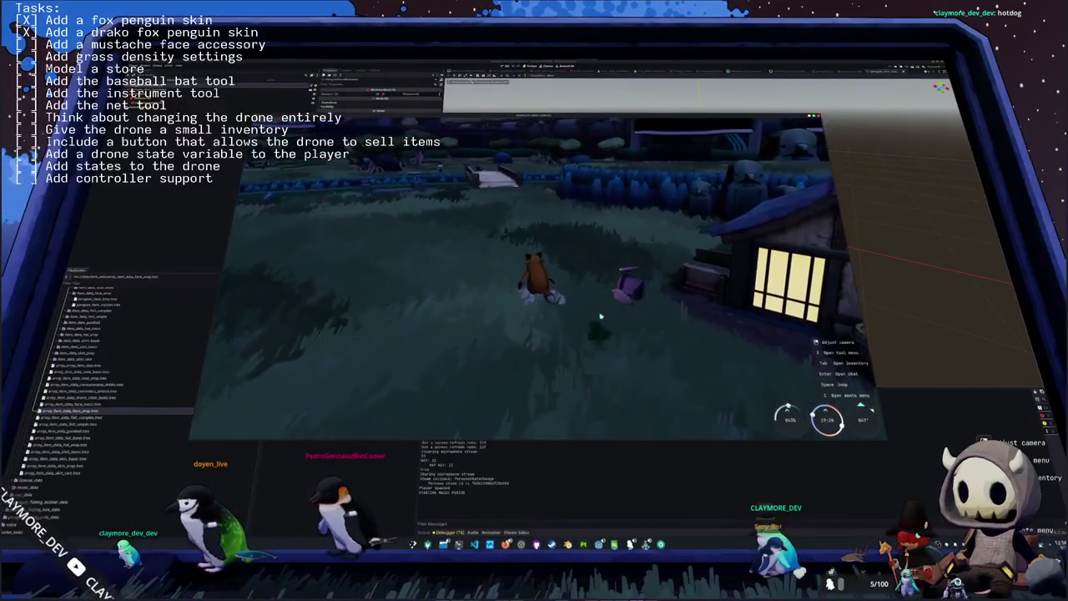
- Browse the Penguin cosmetics in the inventory, then close it
key("Tab")
left_click(553, 124)
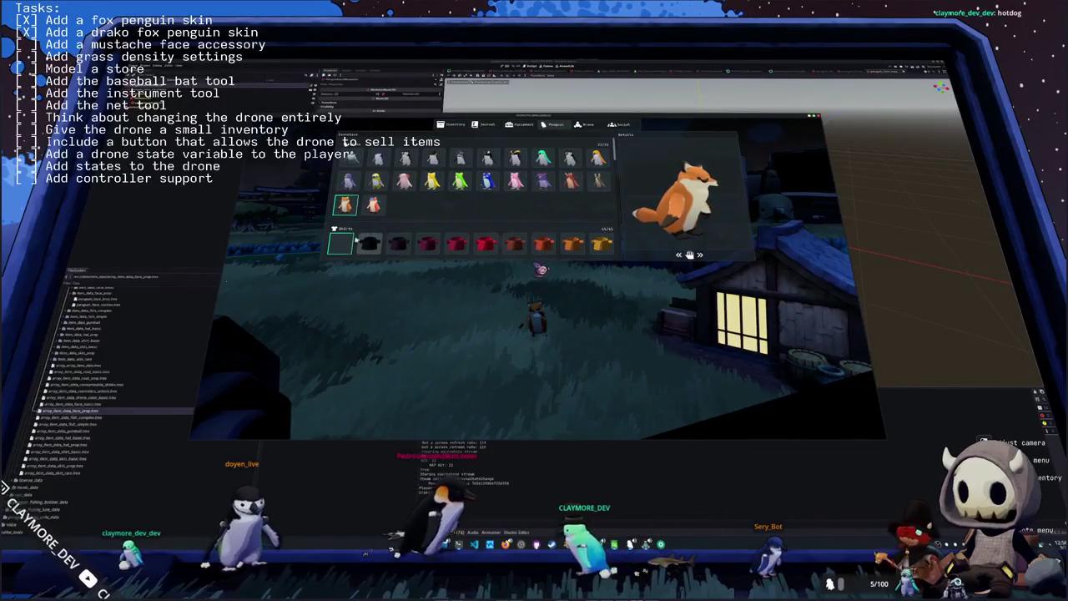
scroll(355, 237, "down", 3)
scroll(355, 236, "down", 8)
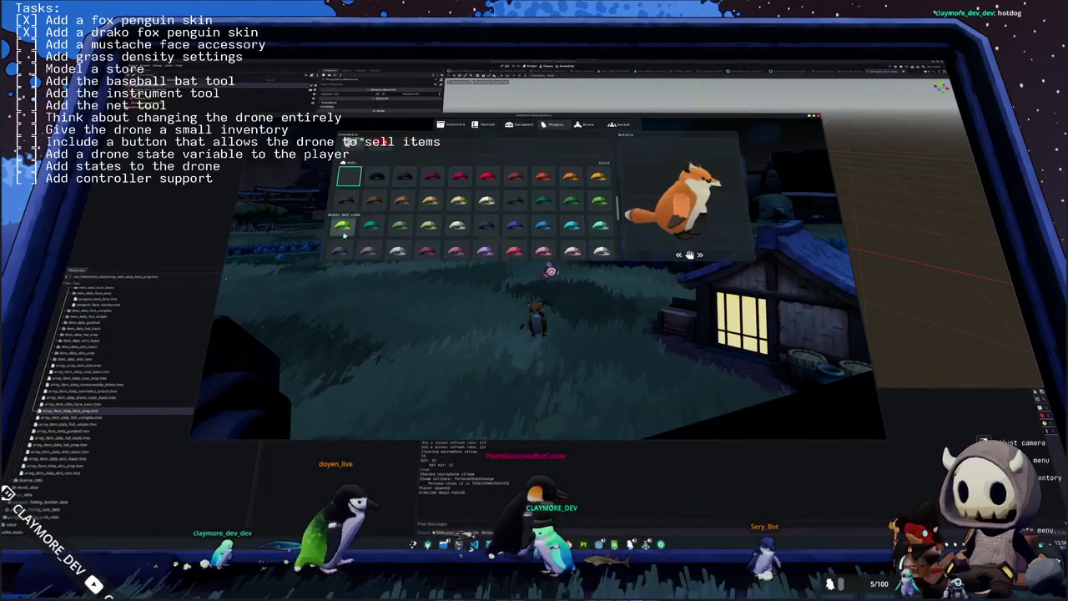
scroll(345, 229, "down", 5)
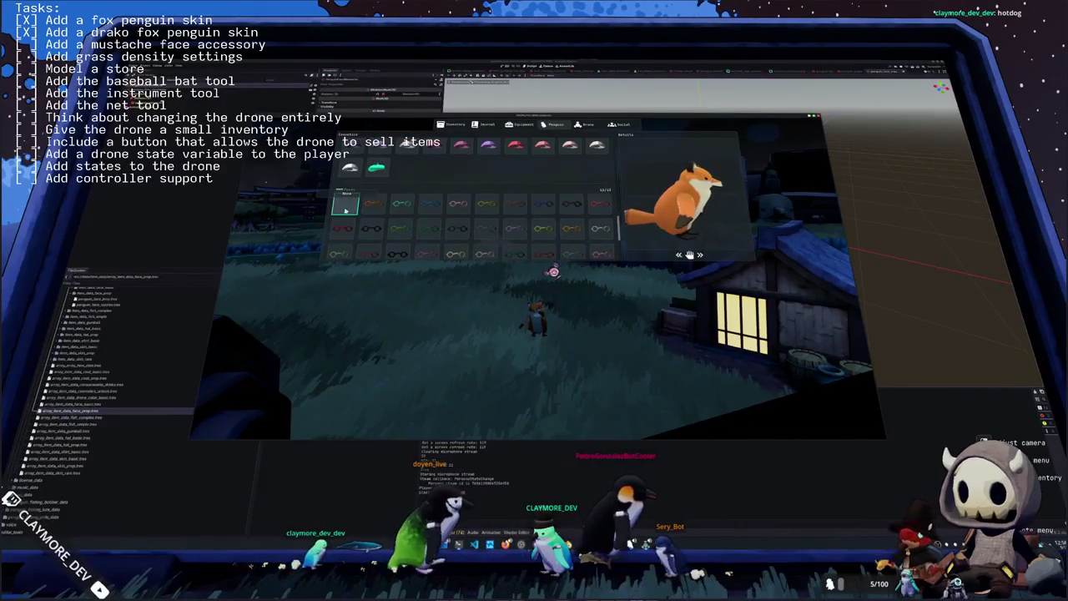
scroll(347, 217, "down", 3)
scroll(358, 237, "up", 5)
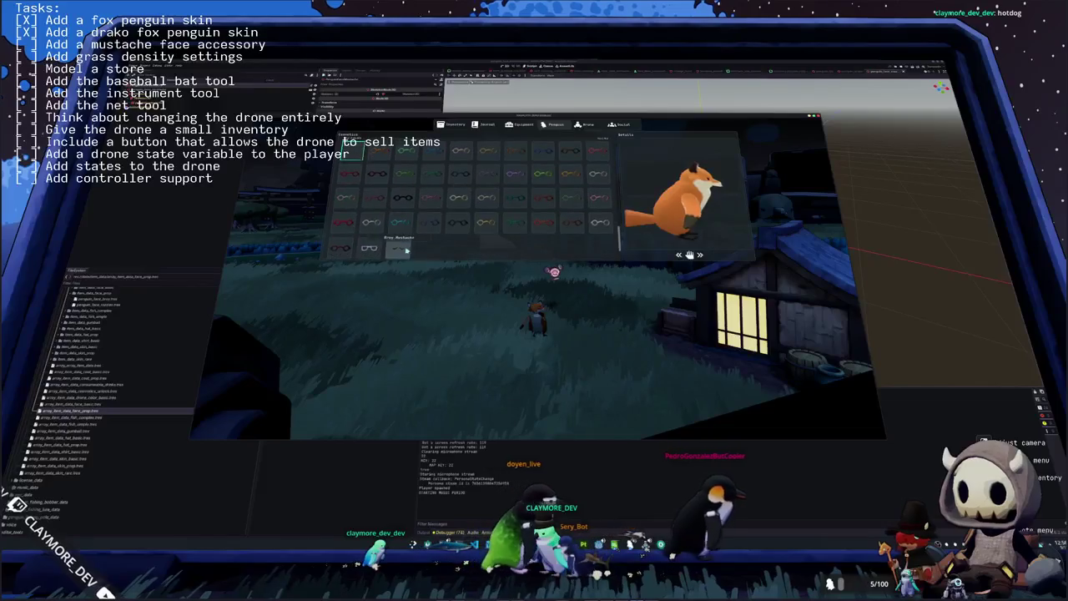
key("Escape")
- Move the fox toward the lit houses and capture a larger region screenshot around it
key("w")
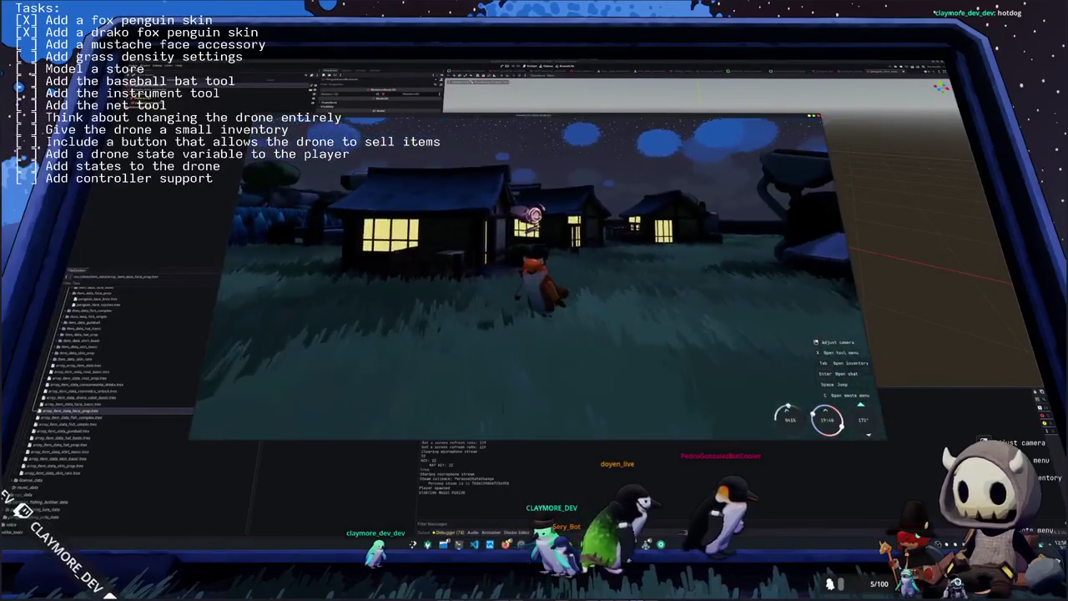
key("super+shift+Print")
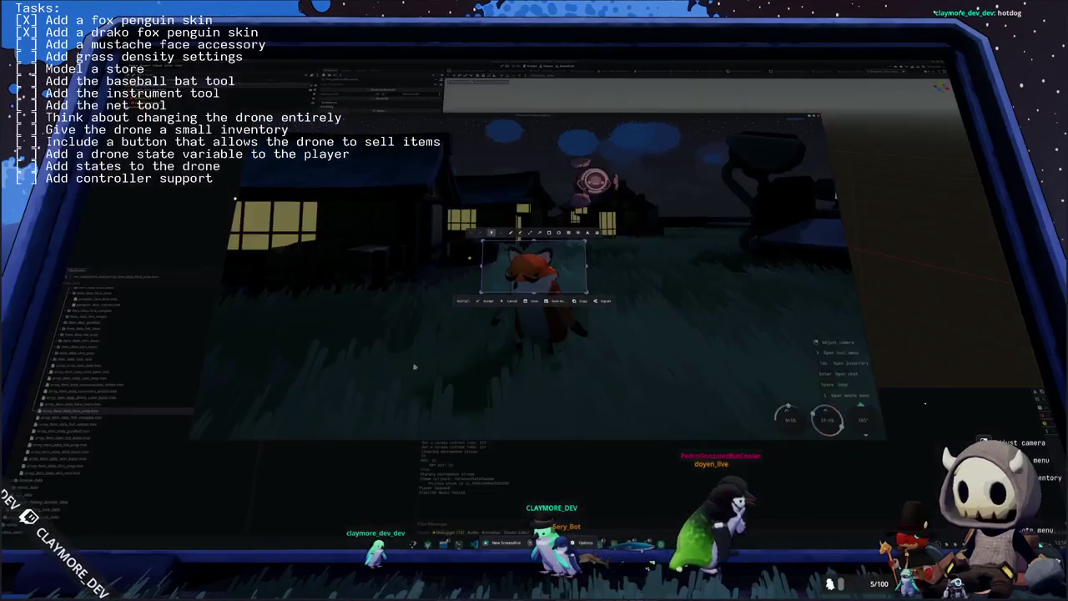
mouse_move(450, 208)
left_mouse_down()
mouse_move(661, 379)
mouse_move(661, 392)
left_mouse_up()
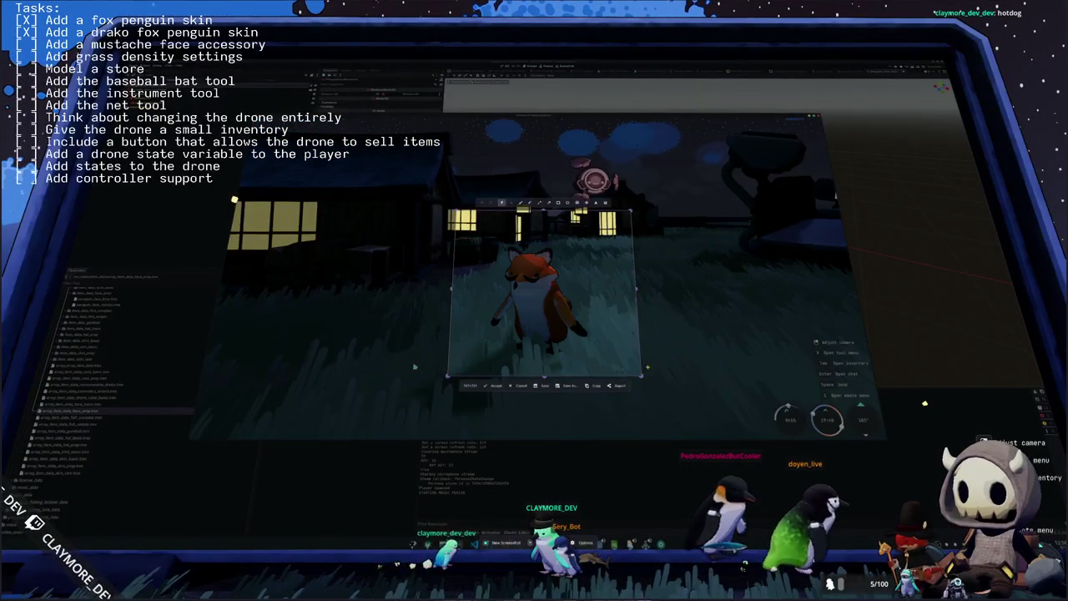
key("Return")
left_click(667, 368)
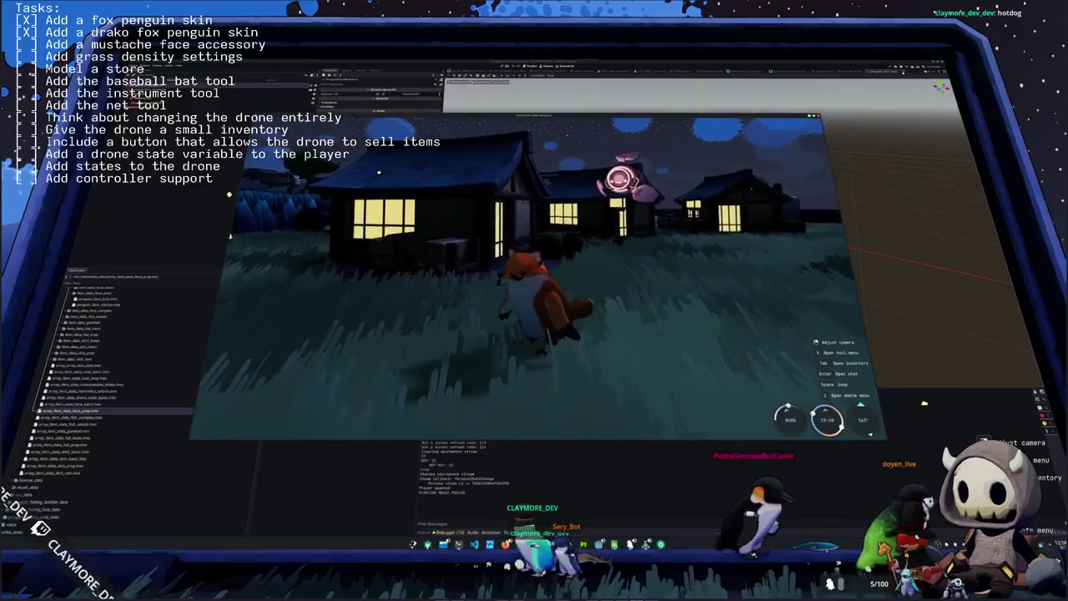
- Dismiss the capture overlay, then scroll the Penguin tab skins for Drako Penguin and close the inventory
key("super+shift+Print")
key("Escape")
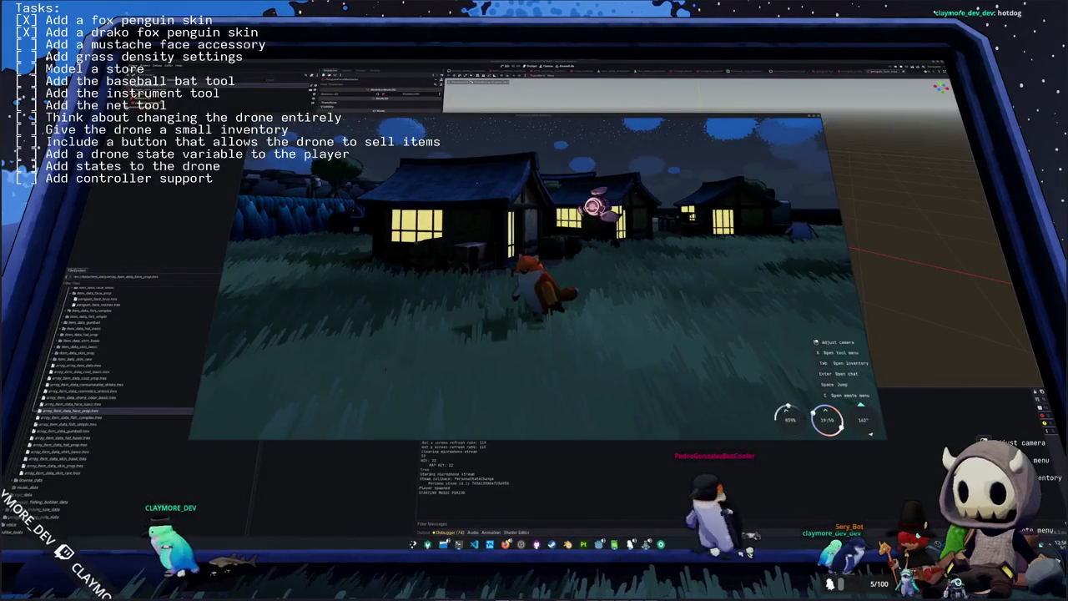
key("Tab")
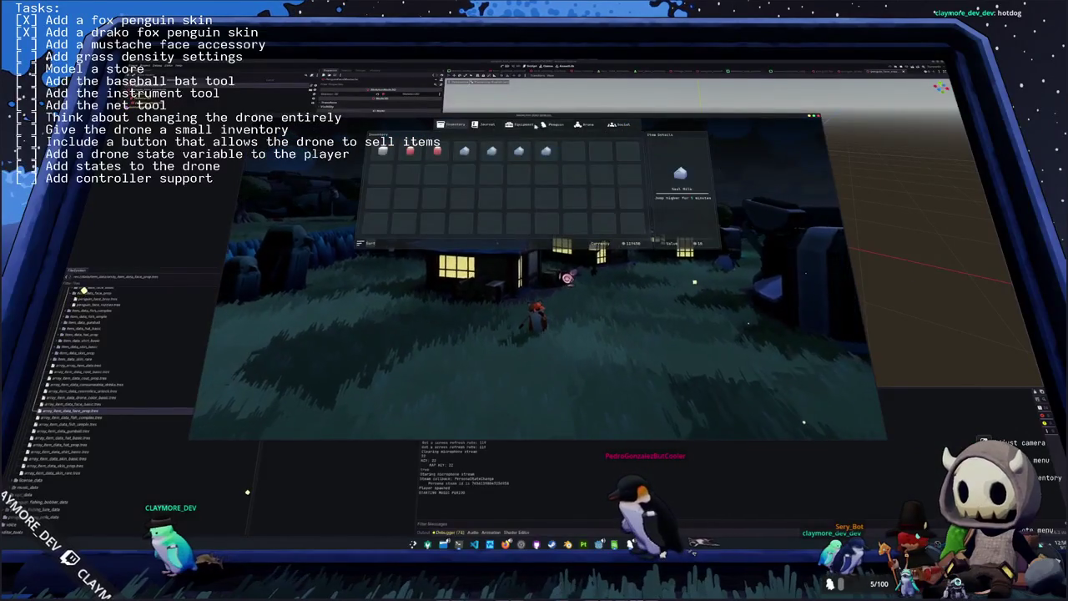
left_click(557, 126)
scroll(347, 205, "down", 2)
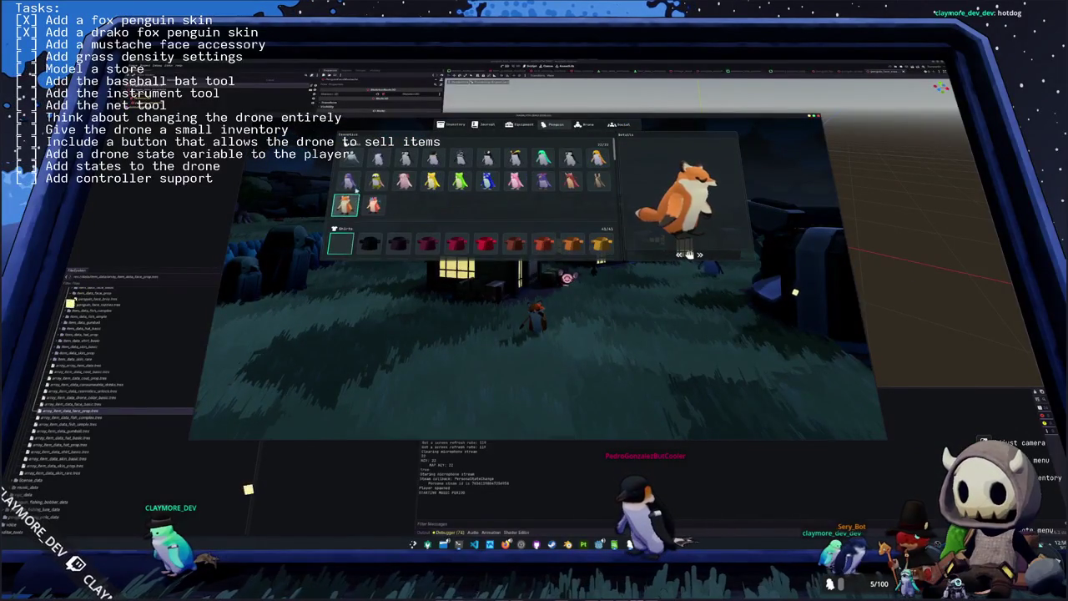
scroll(345, 154, "down", 6)
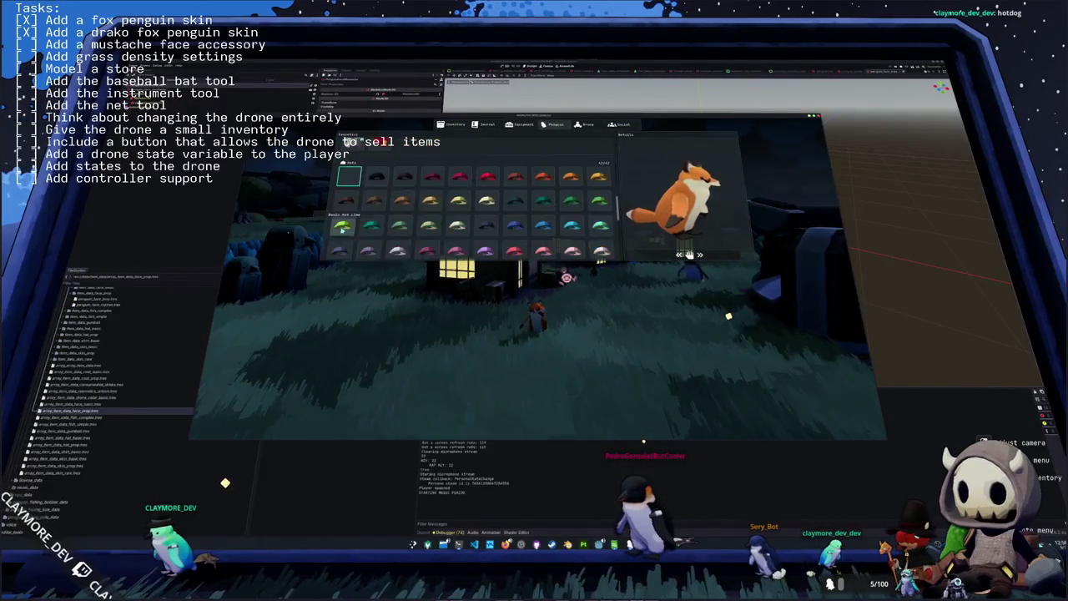
scroll(349, 163, "up", 8)
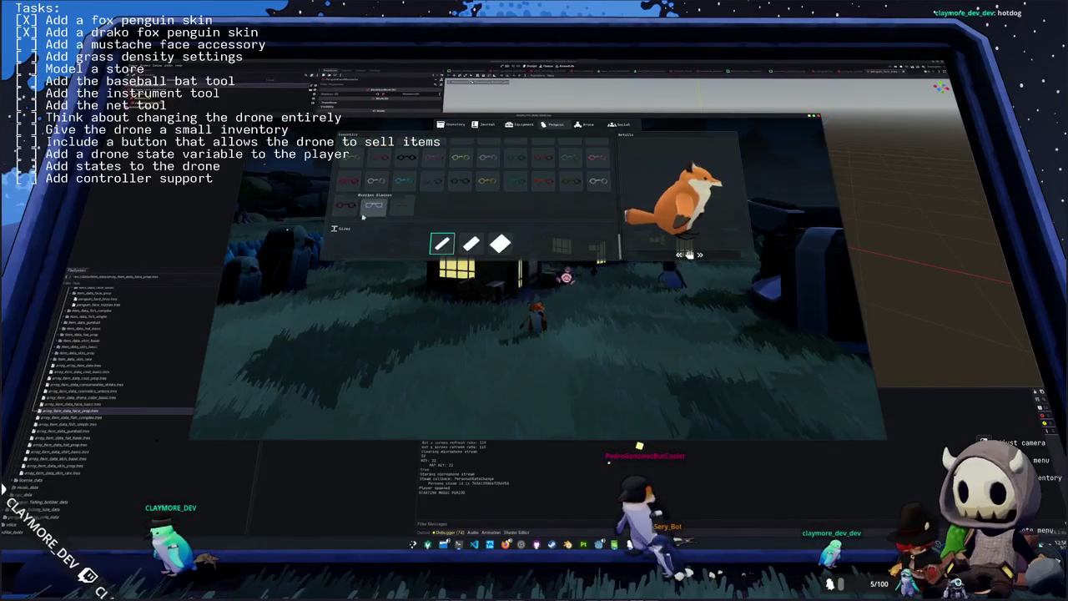
scroll(371, 213, "up", 5)
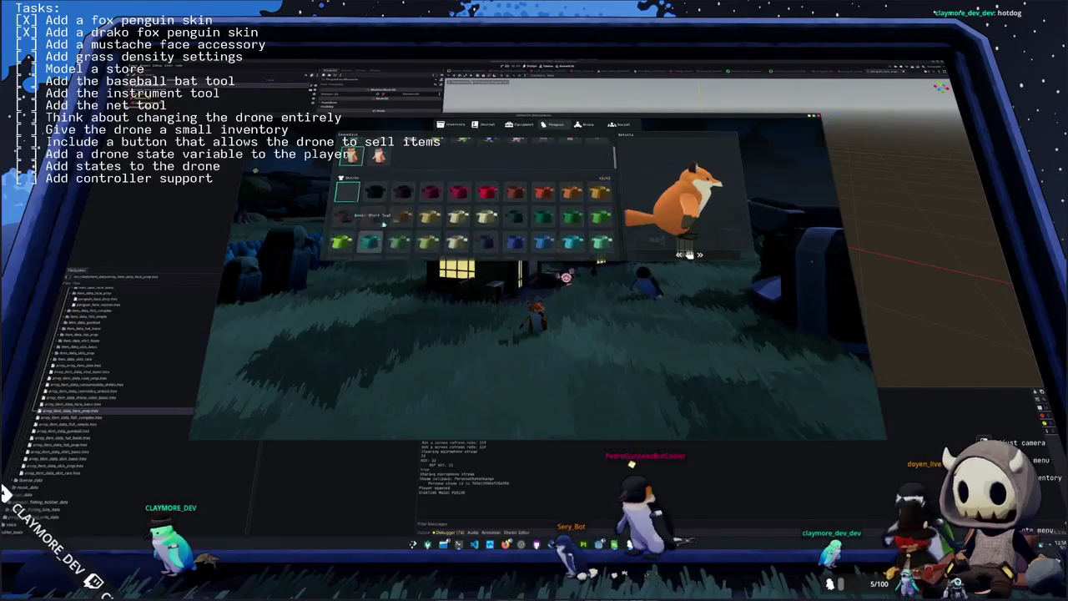
key("Tab")
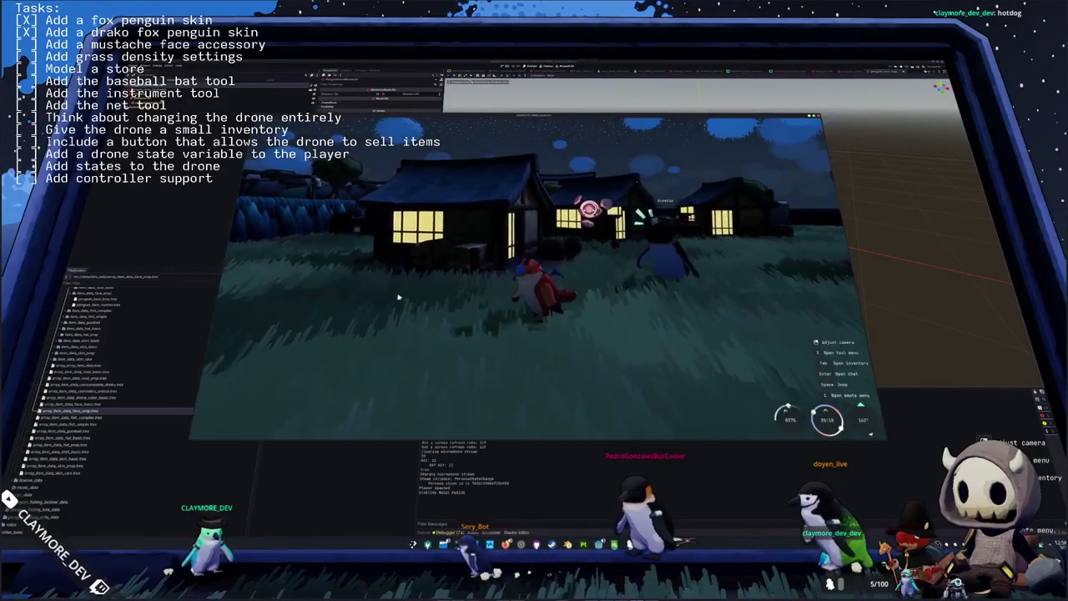
- Cancel the screenshot capture and run the red Drako Penguin toward the village houses
key("Print")
key("Return")
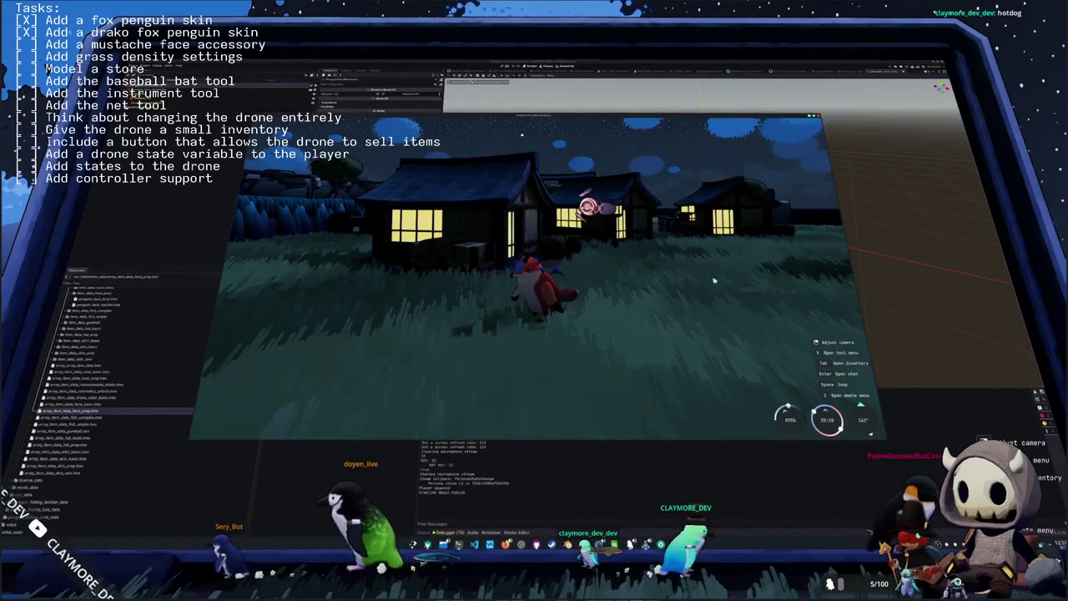
key("w")
key("d")
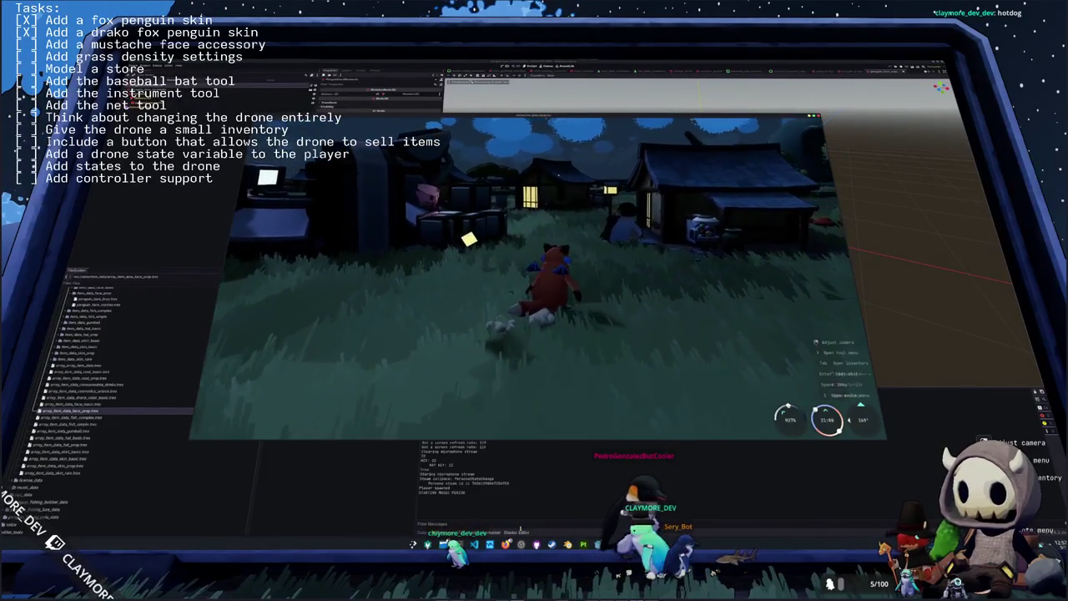
- Mark 'Add a mustache face accessory' done with an X in the Todo text source
key("alt+Tab")
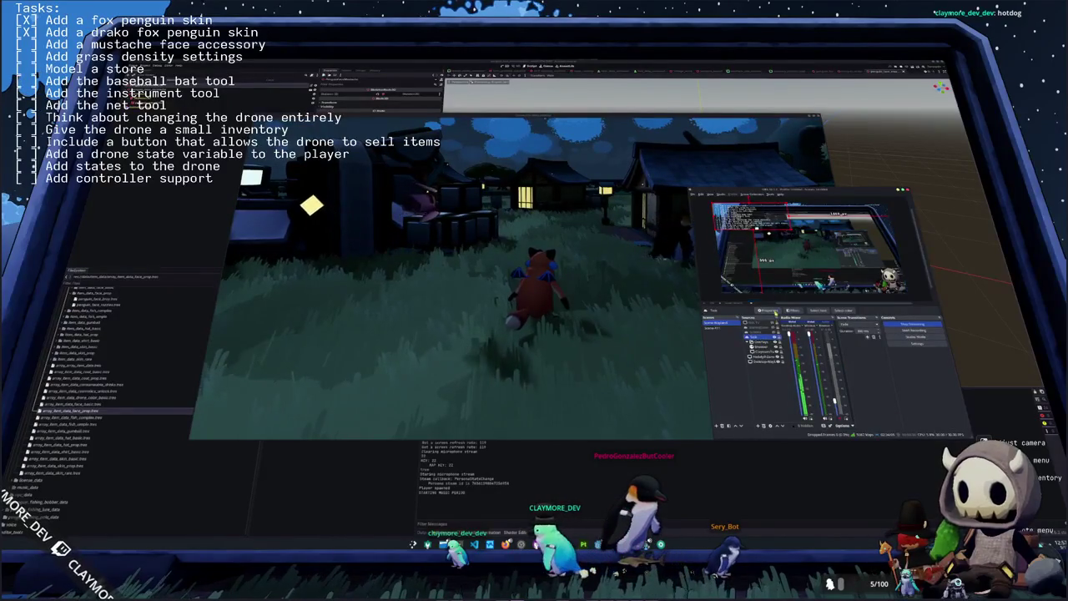
double_click(757, 336)
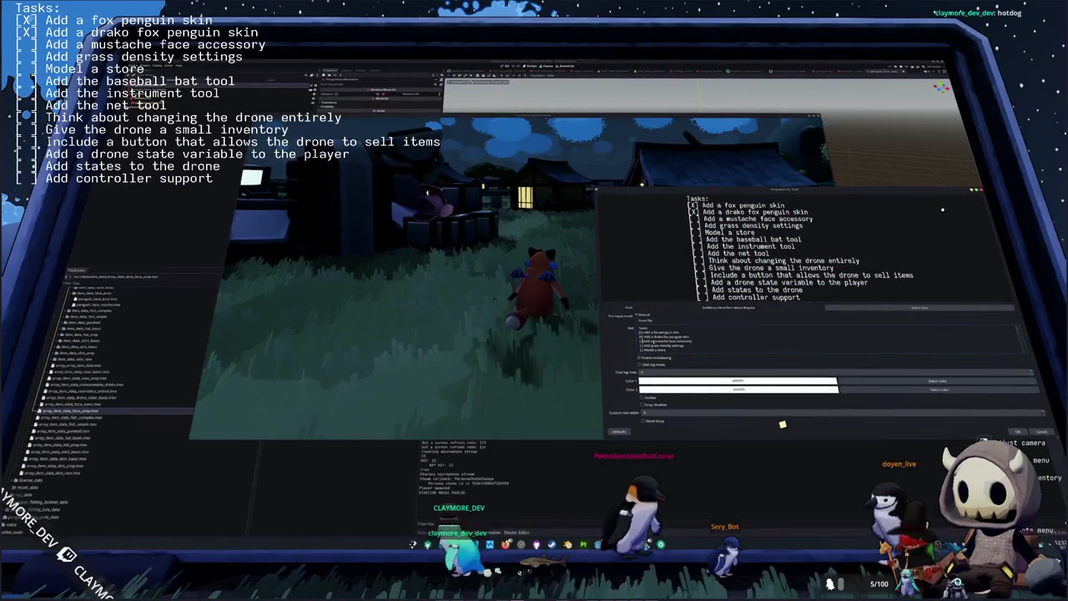
type("X")
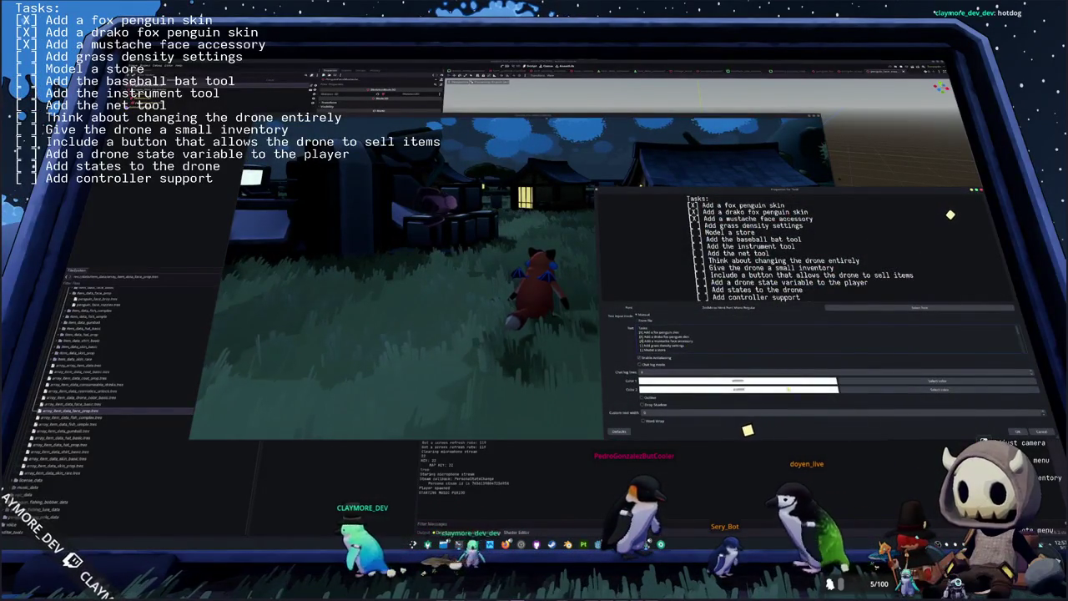
left_click(1017, 432)
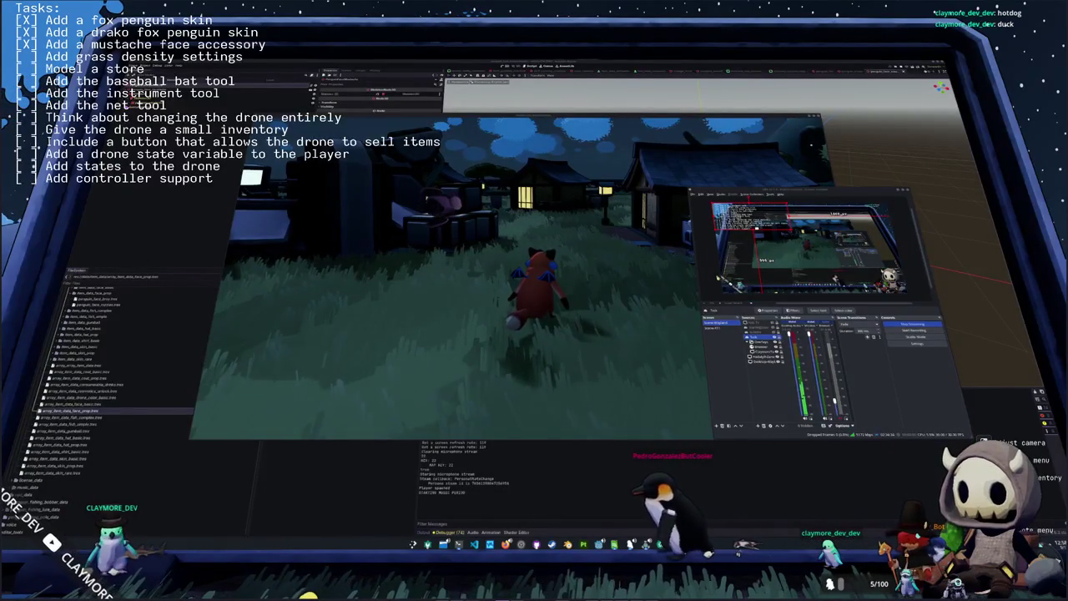
- Run the character through the village, then review the Tasks text source's properties in OBS
key("w")
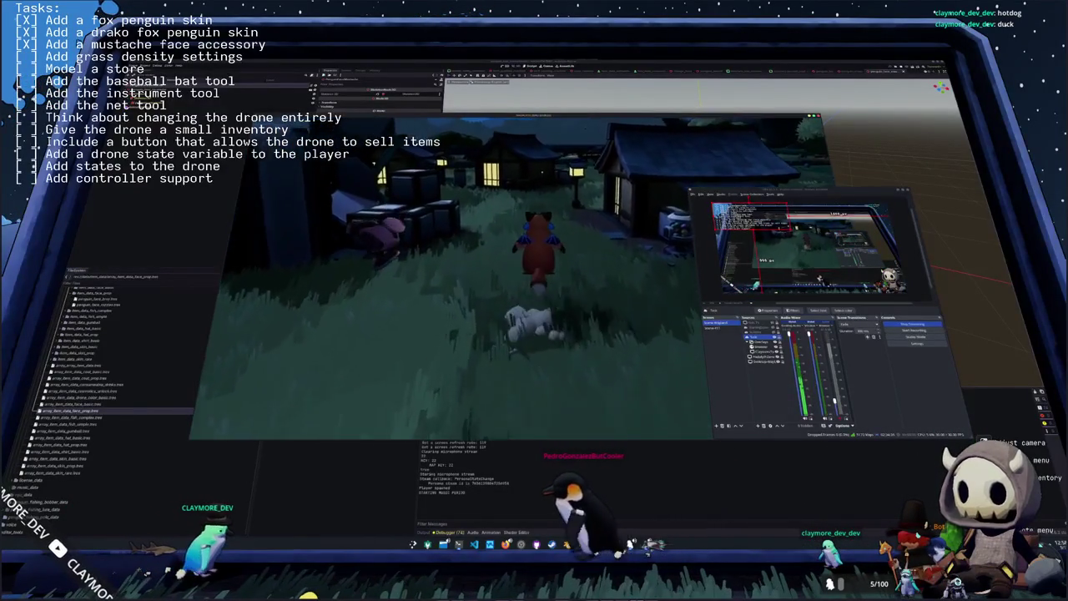
left_click(641, 281)
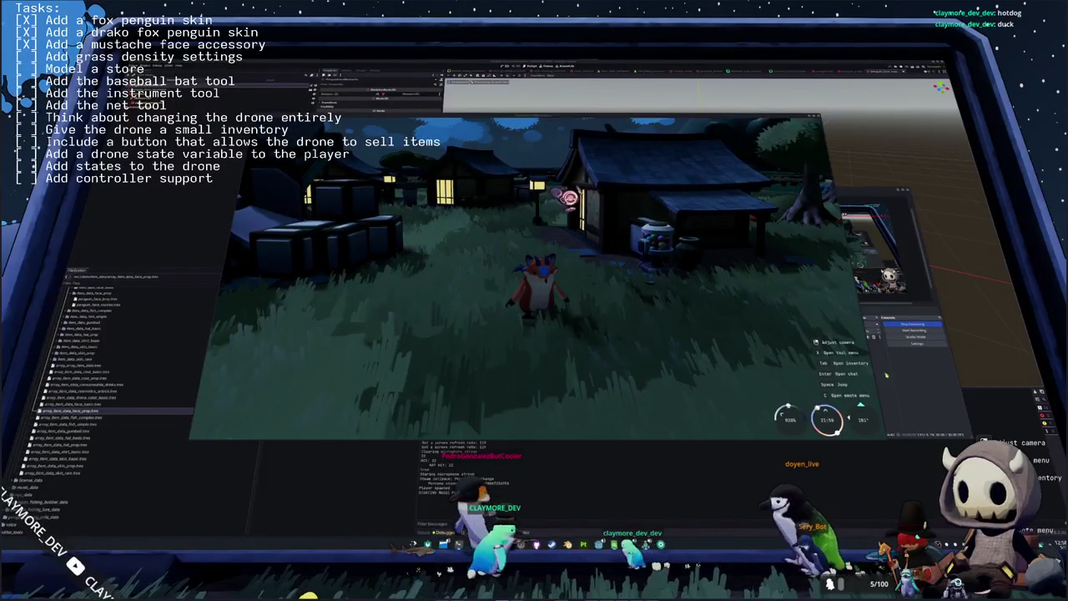
key("alt+Tab")
double_click(765, 329)
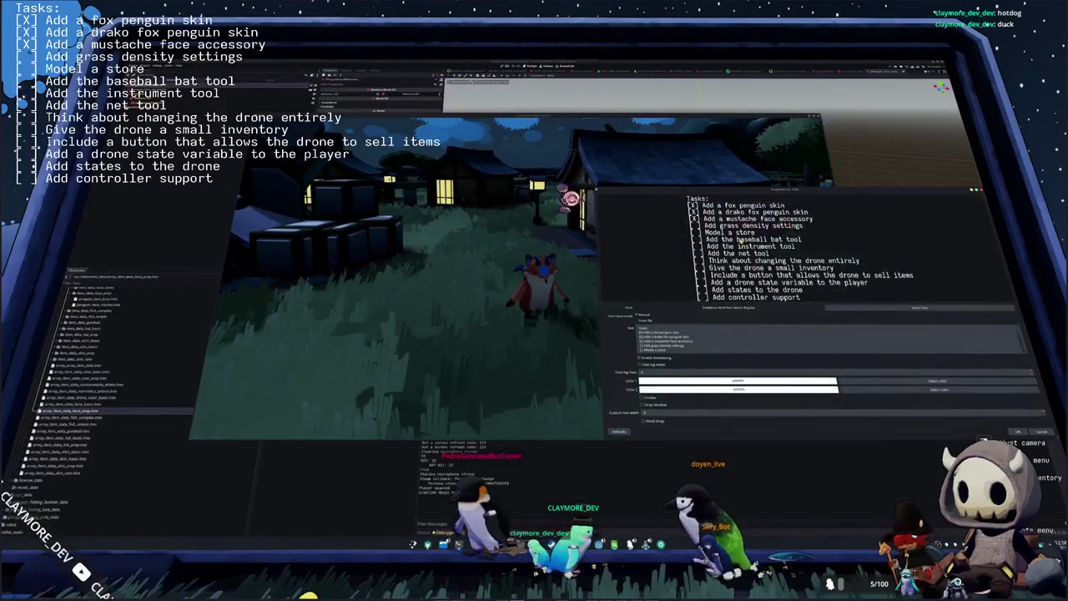
scroll(685, 338, "down", 1)
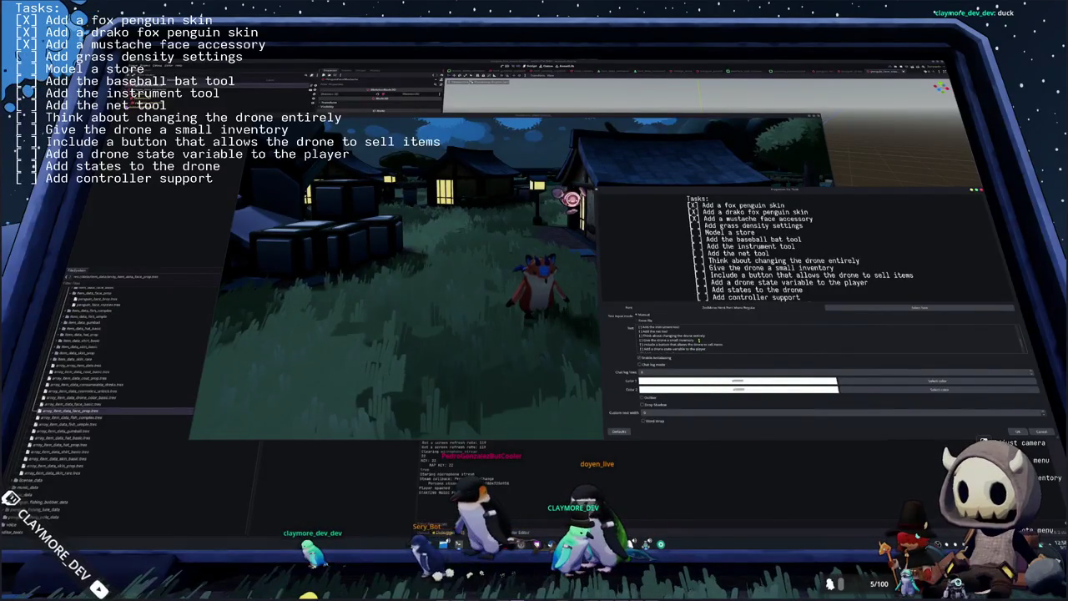
scroll(698, 340, "up", 1)
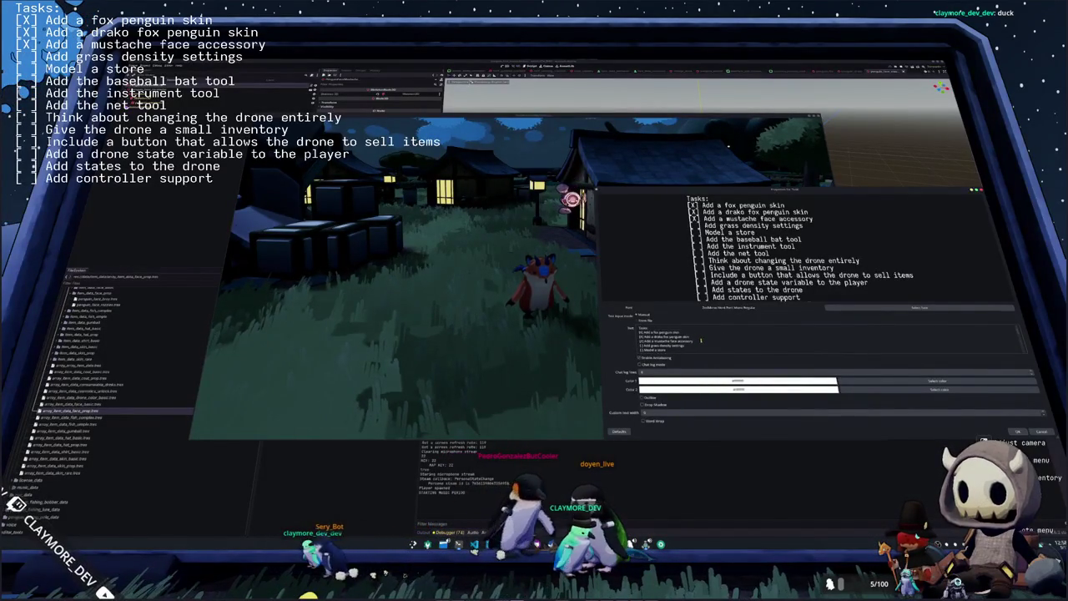
key("alt+Tab")
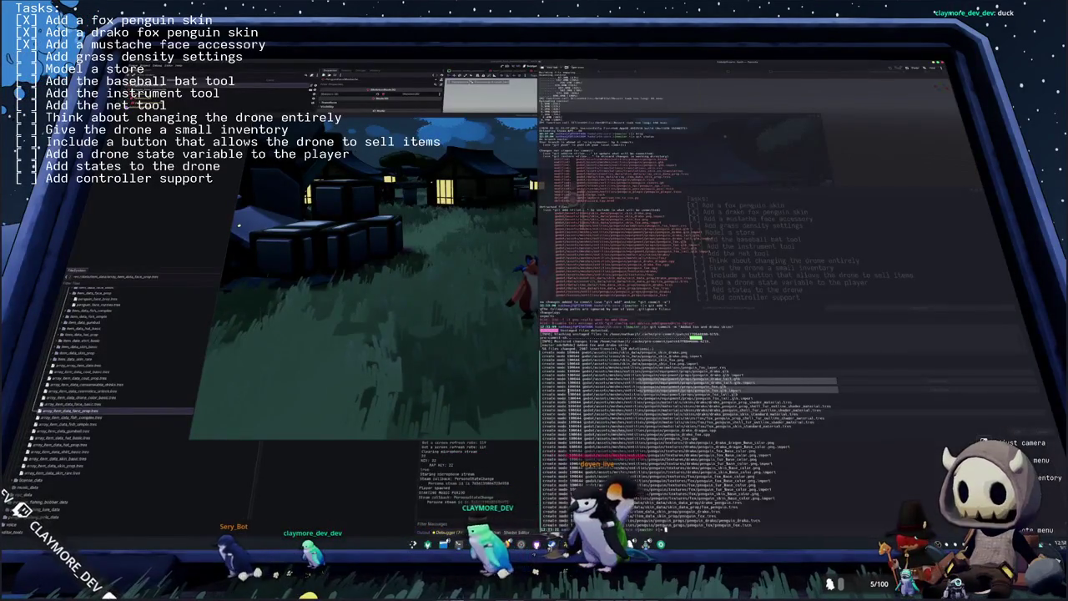
- Check git status and stage all project changes with git add
type("git status")
key("Return")
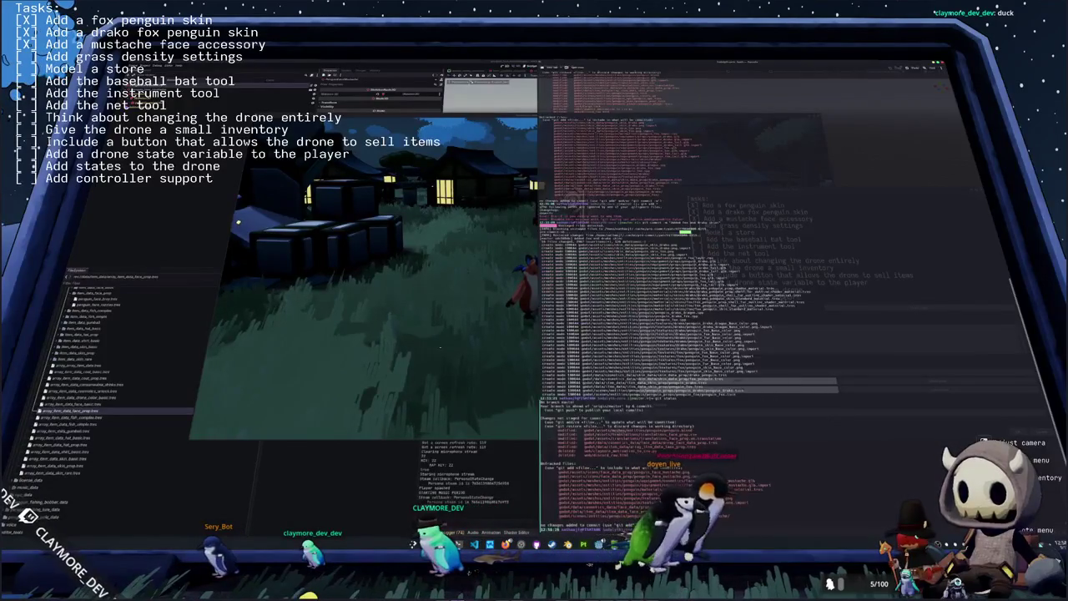
type("git add .")
key("Return")
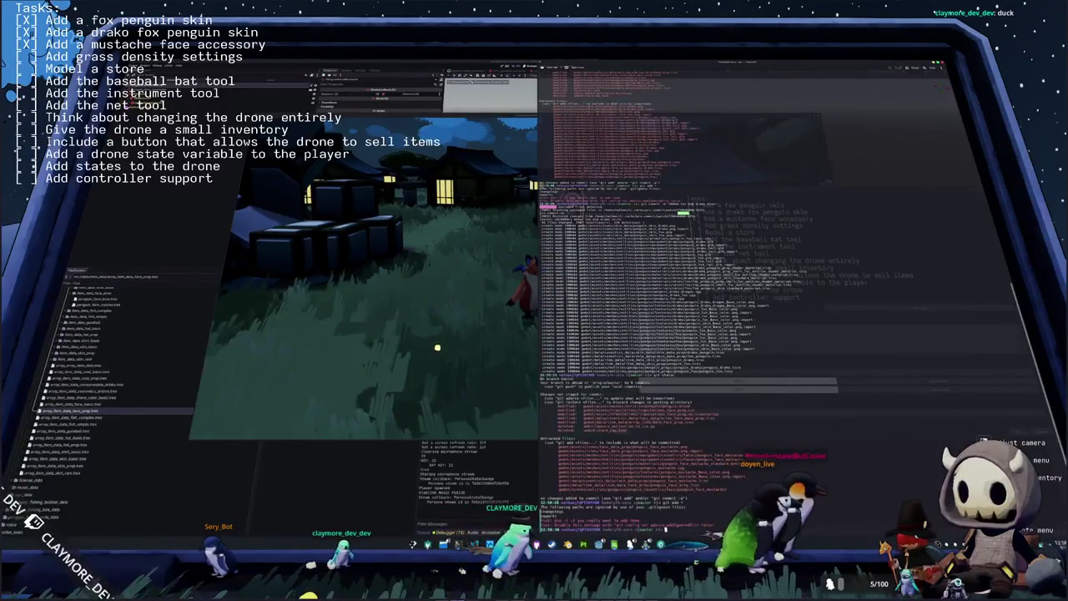
type("git status")
key("Return")
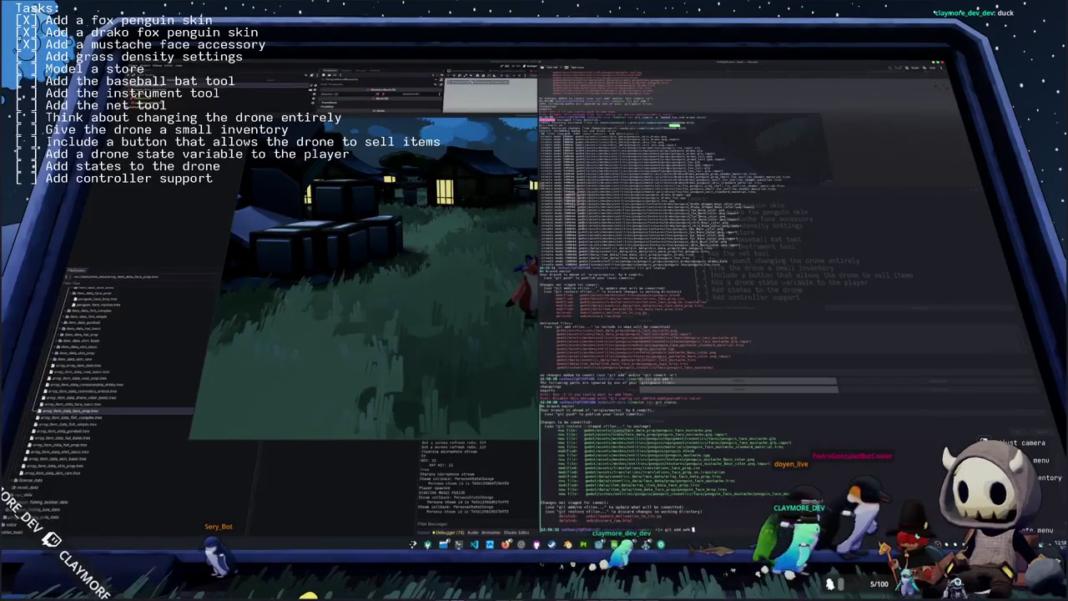
key("Return")
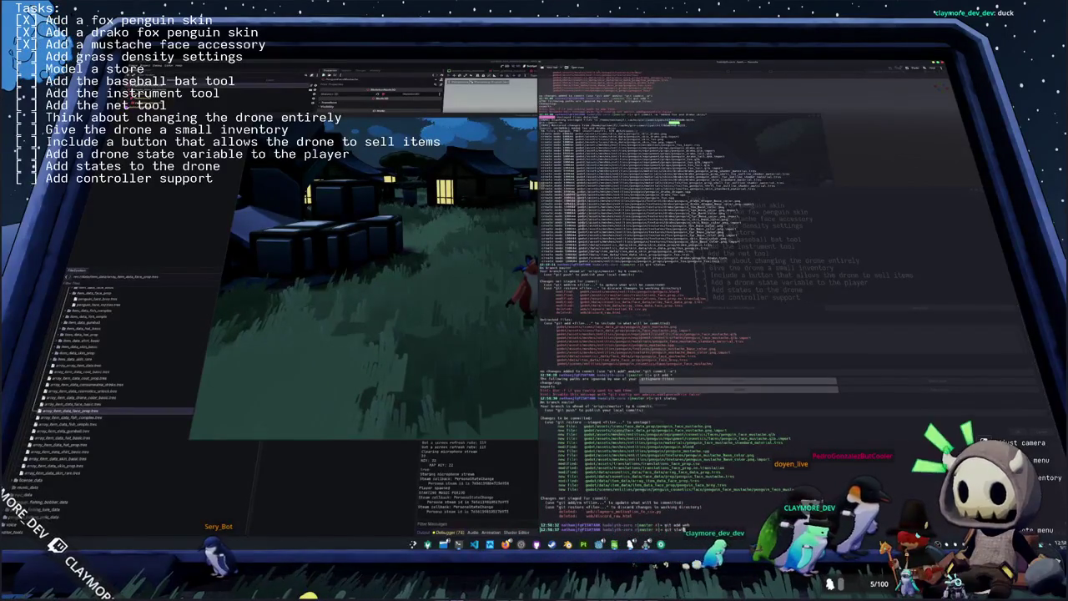
key("Return")
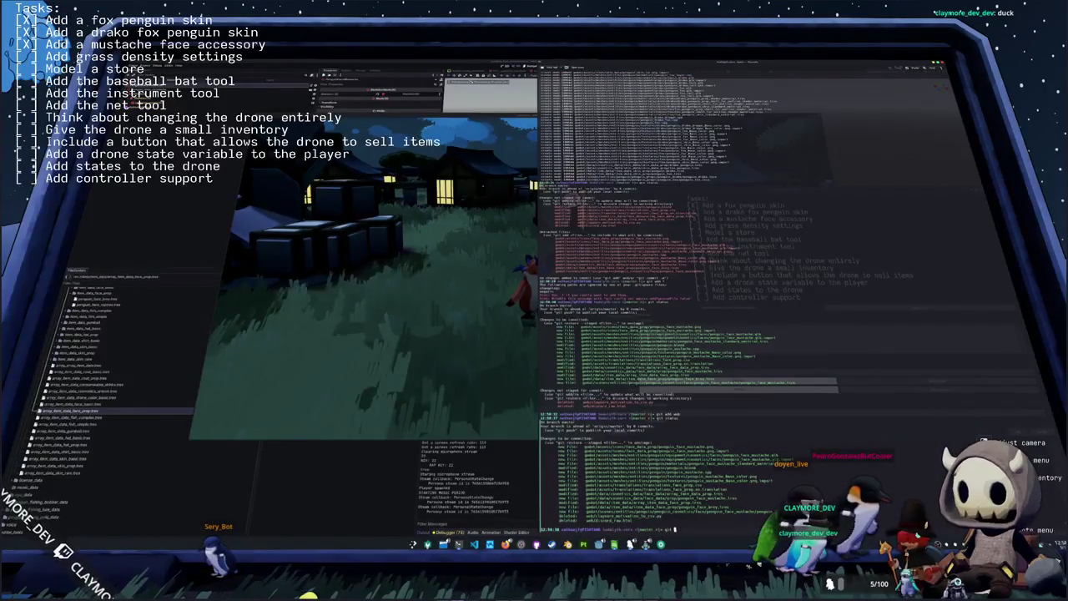
- Commit the staged changes as "Added mustache" and bring the game forward
type("commit -m \"Added m")
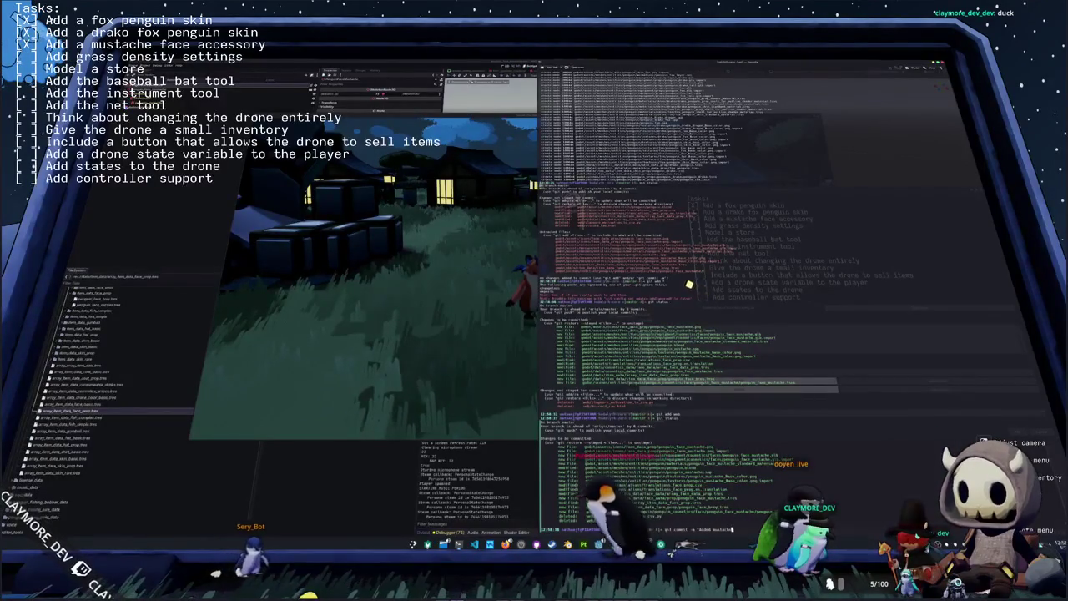
key("Return")
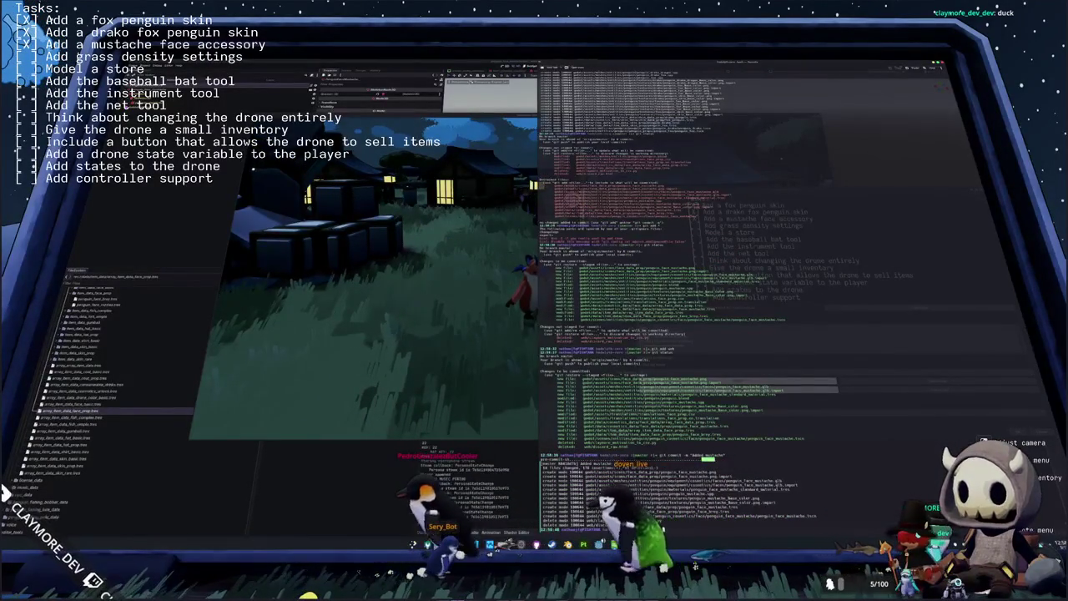
left_click(470, 342)
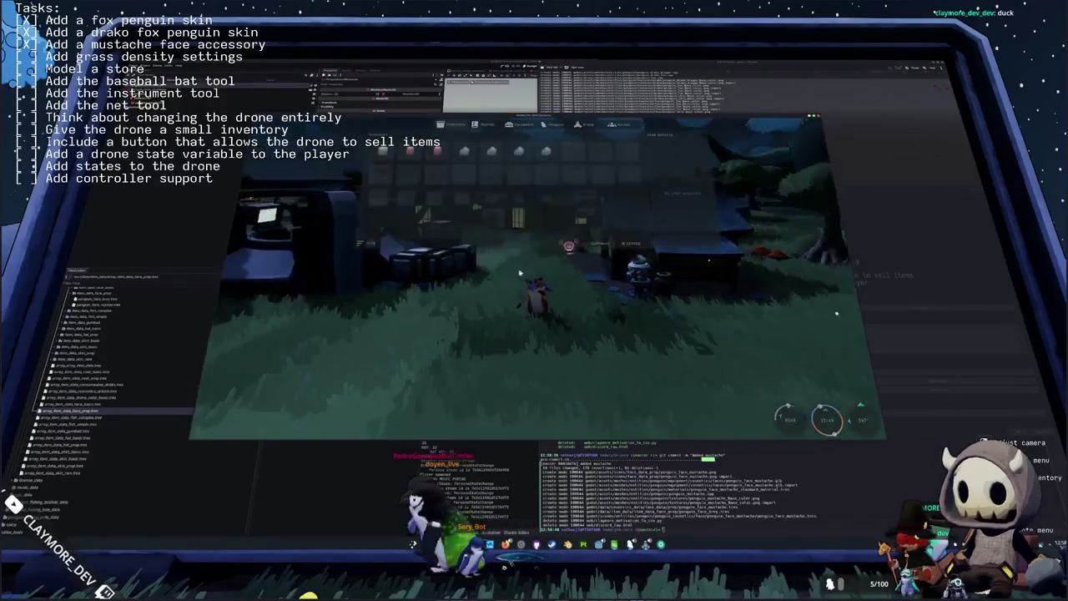
- Check the inventory, pause menu and Settings panel, then stop the game with F8
key("Tab")
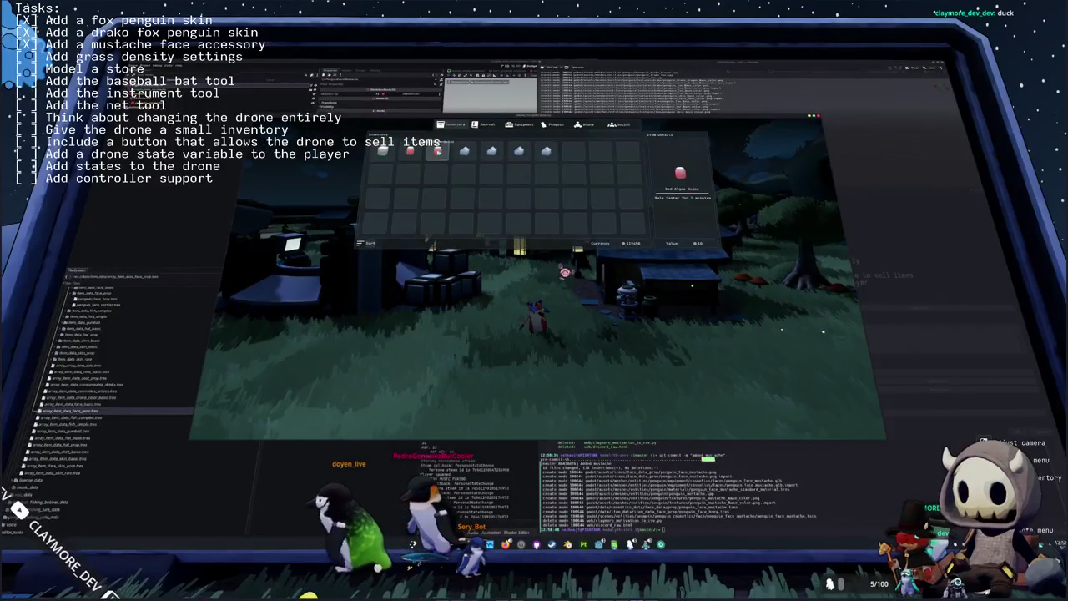
key("Tab")
key("Escape")
left_click(538, 258)
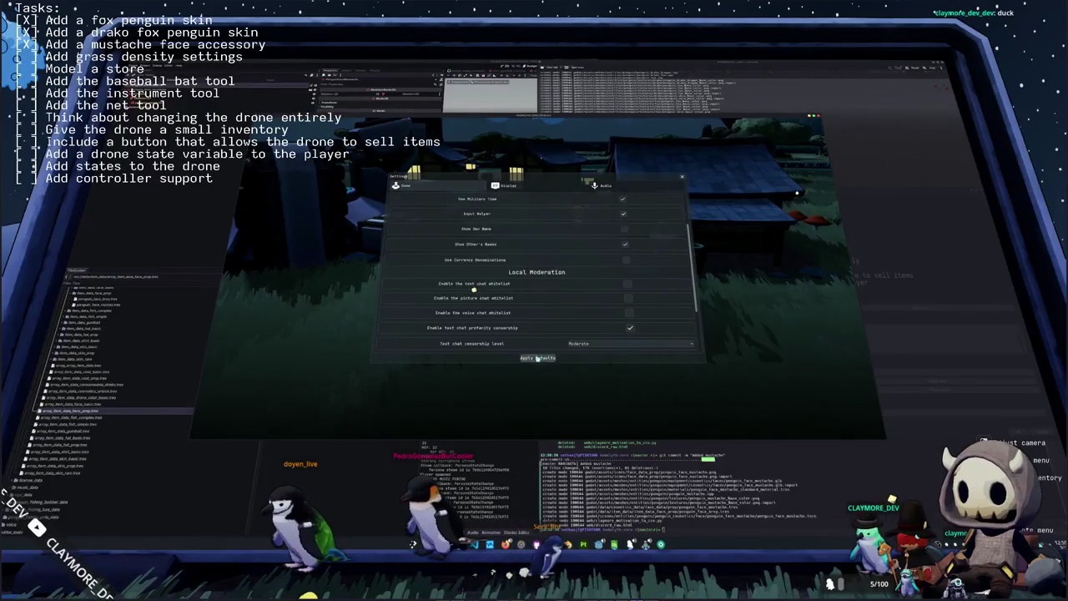
key("F8")
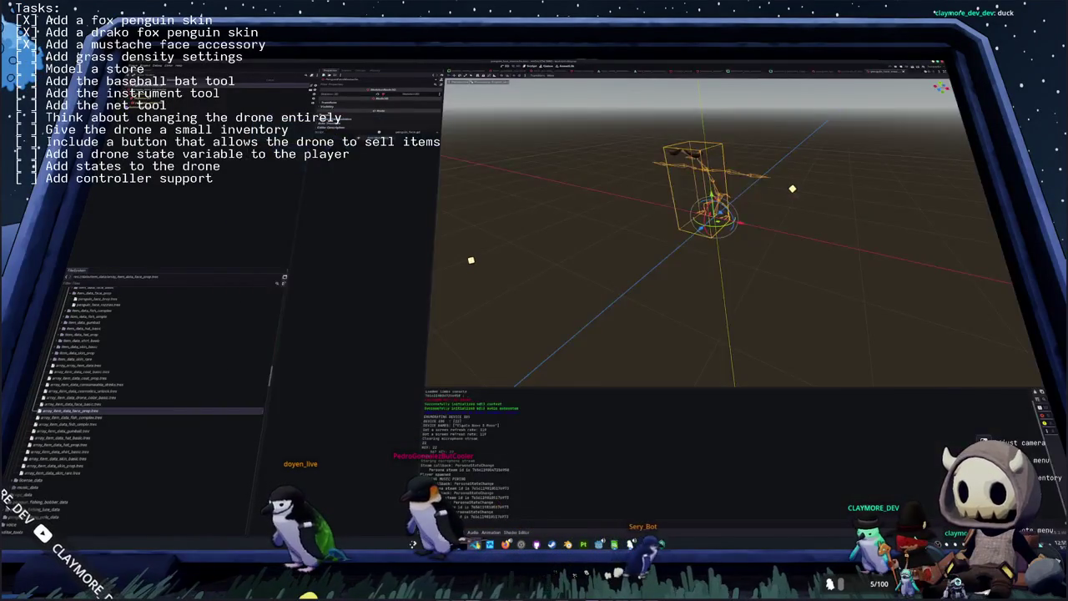
key("ctrl+F3")
- Open the currency denominations margin container script and retype the use_currency_denominations value
key("ctrl+p")
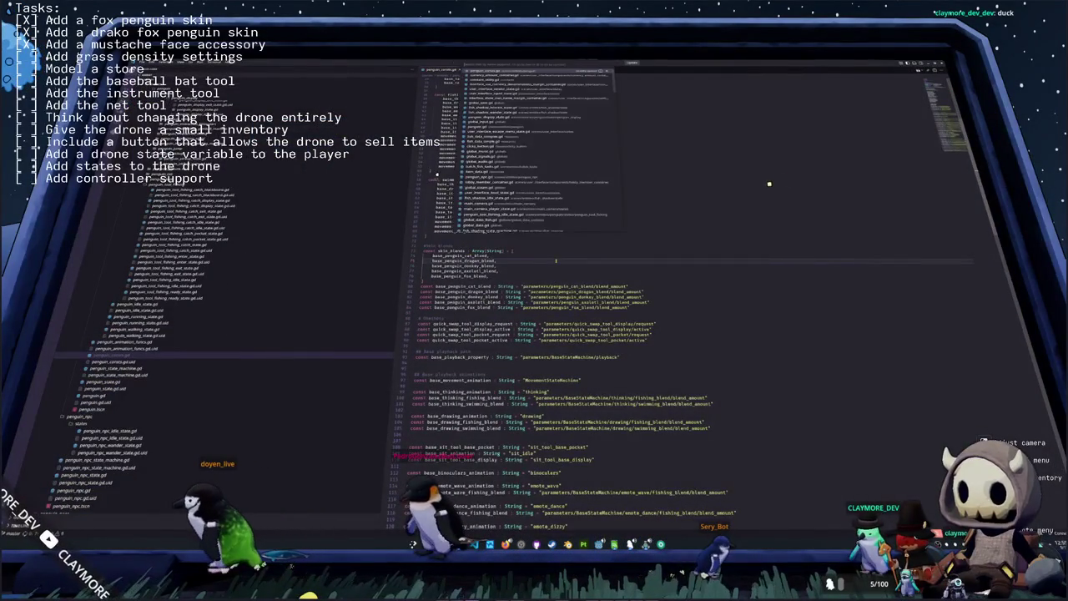
type("currency")
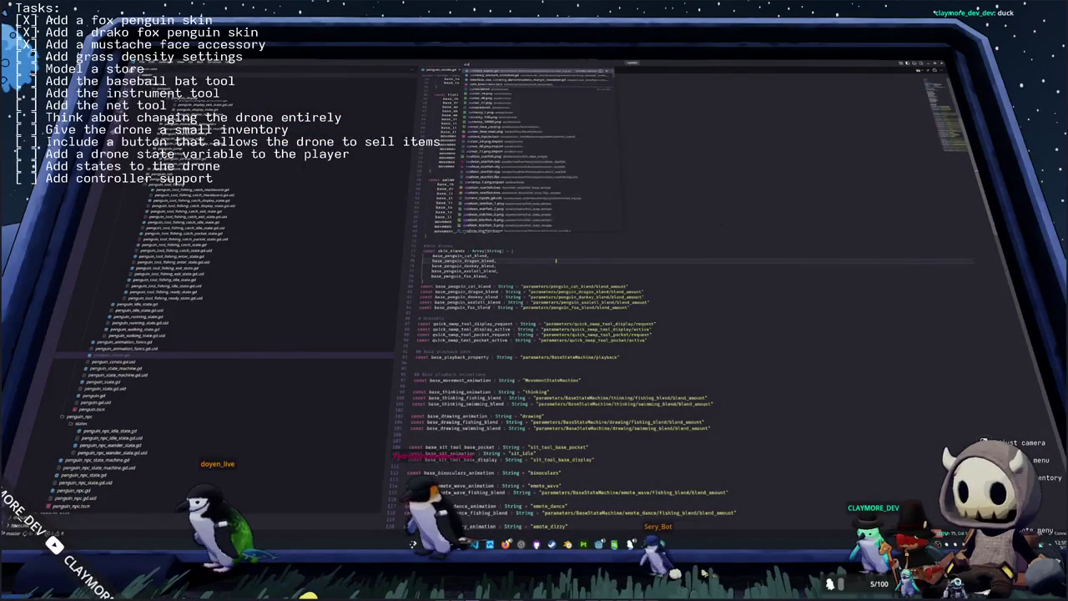
key("Return")
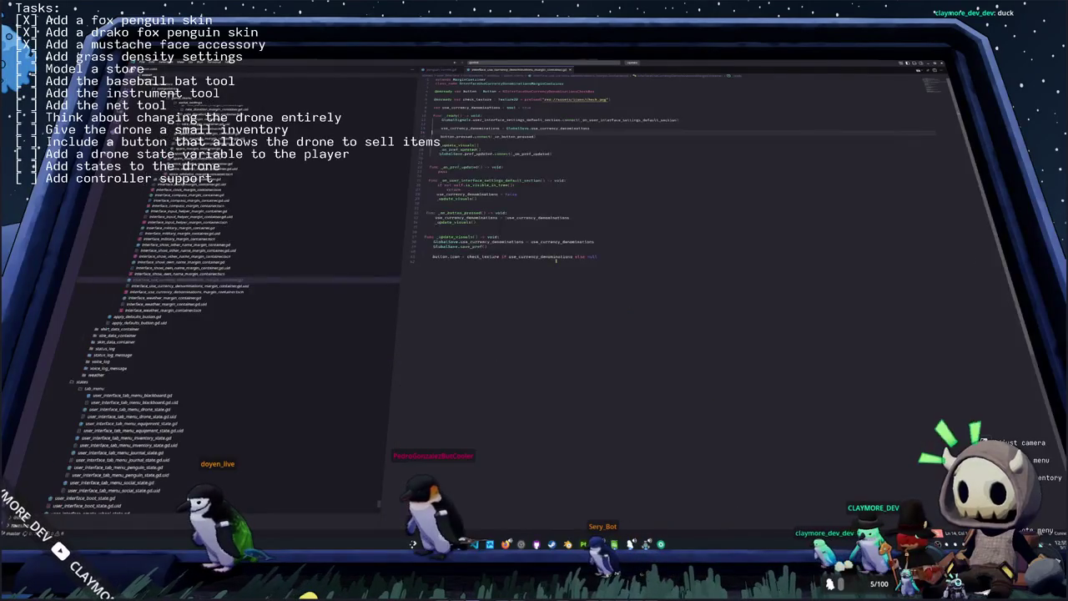
double_click(511, 194)
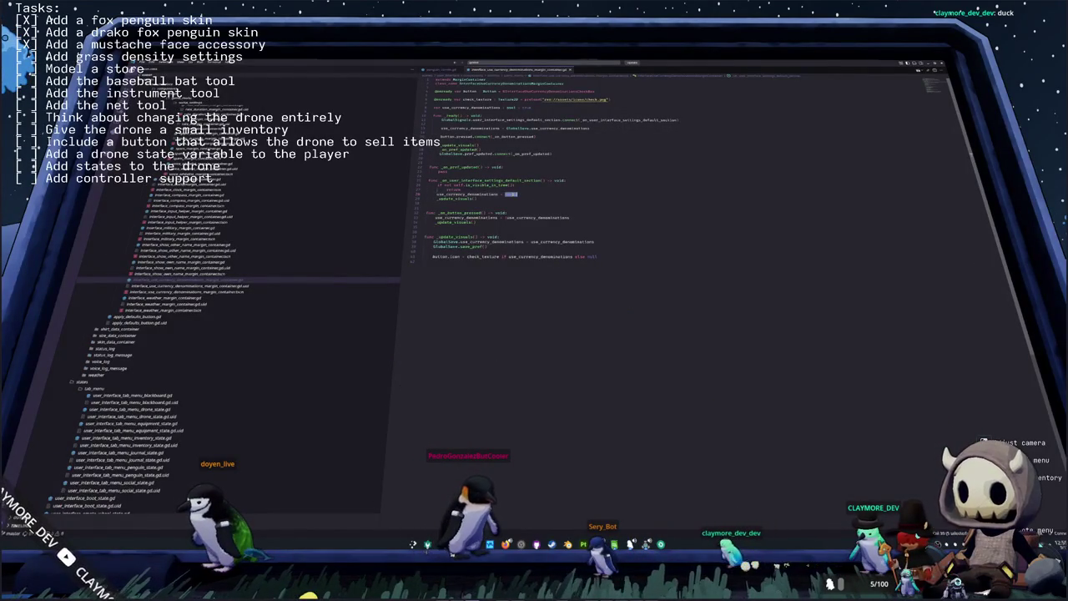
type("!u")
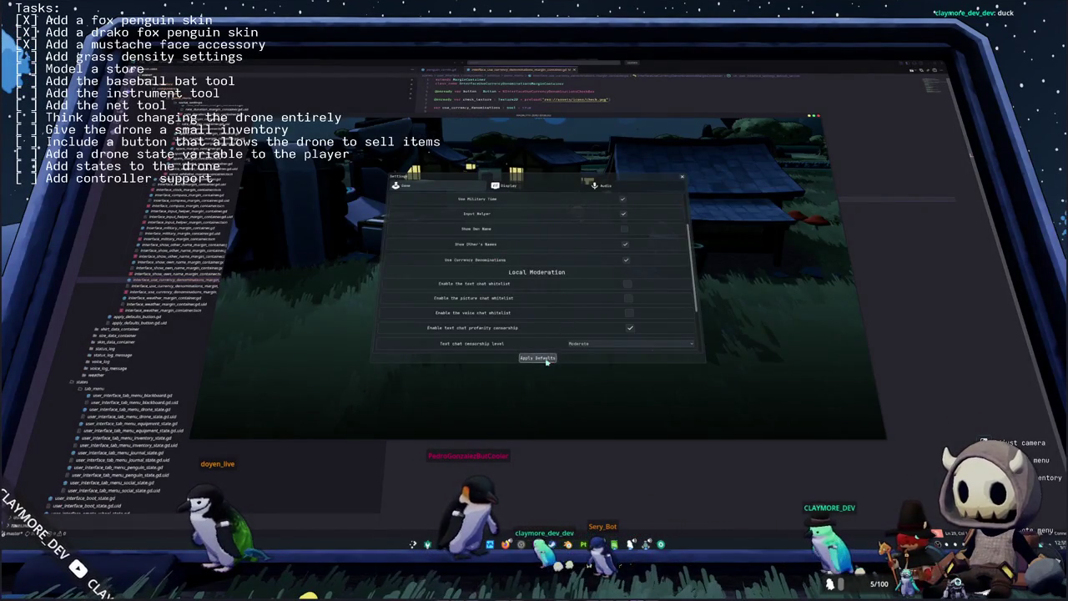
- Close Settings, then flip the menu through Journal, Penguin and Drone pages back to Inventory
key("Escape")
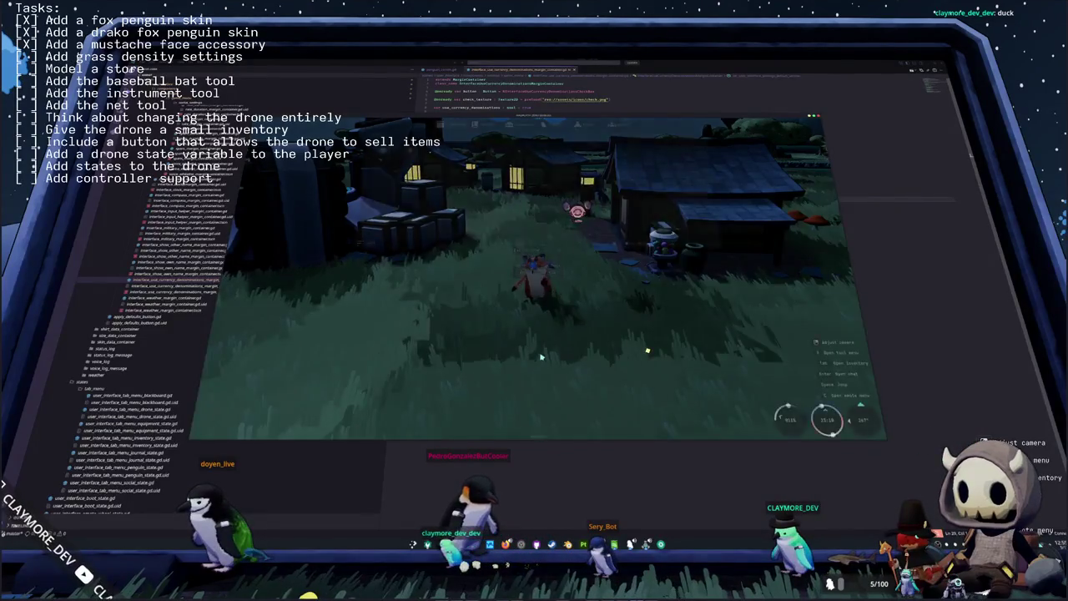
key("Tab")
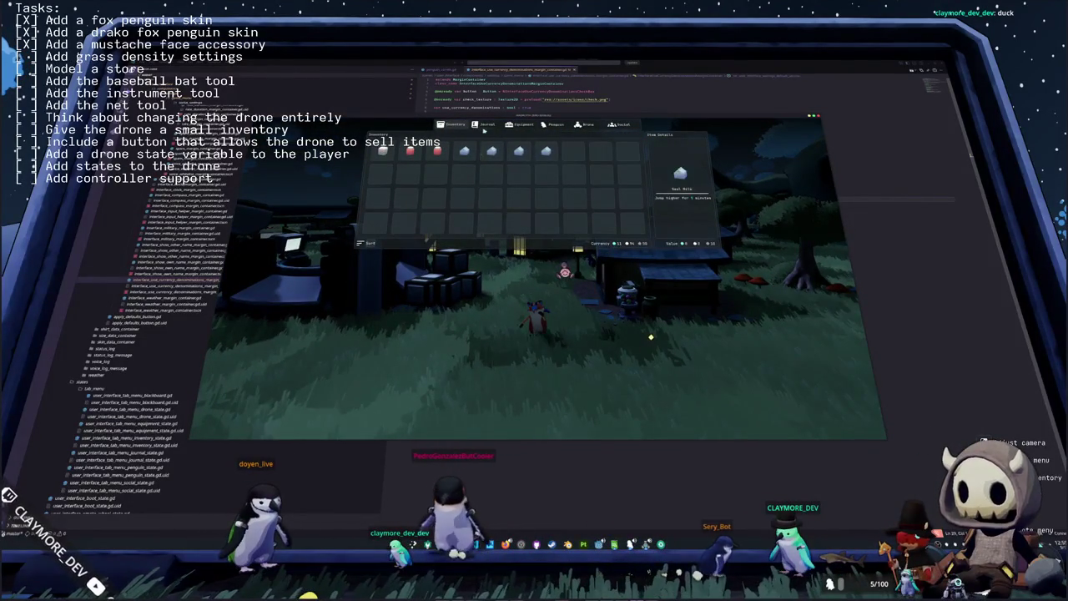
left_click(484, 127)
left_click(556, 125)
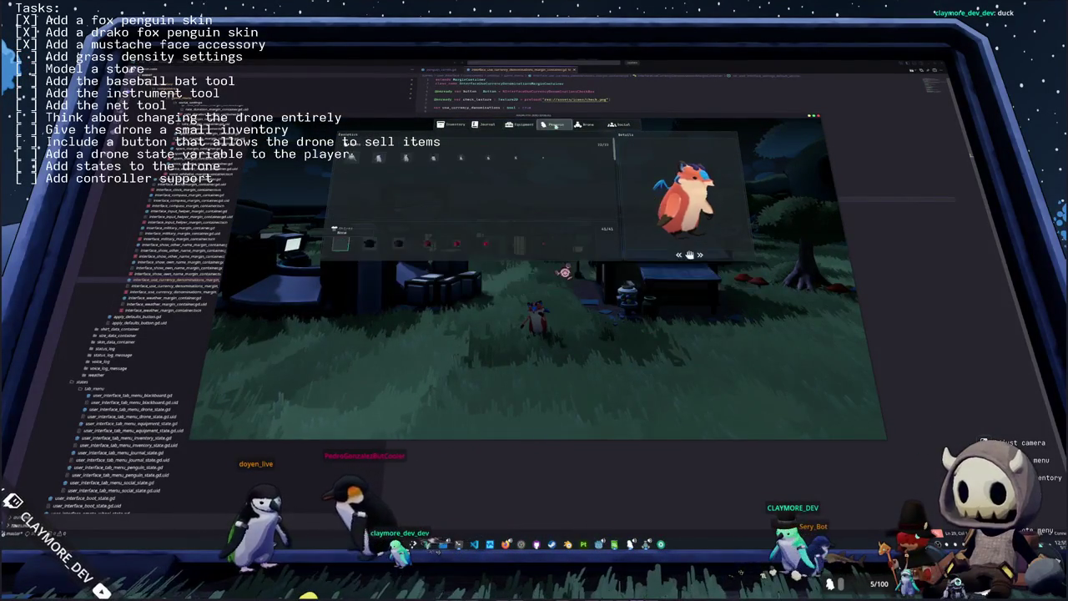
left_click(584, 124)
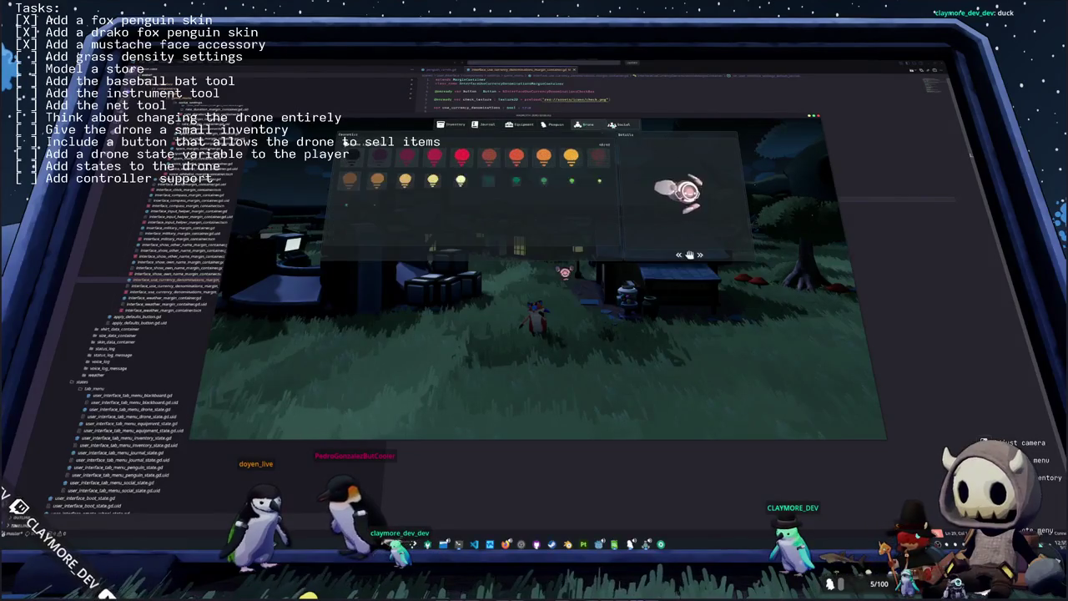
key("e")
key("e")
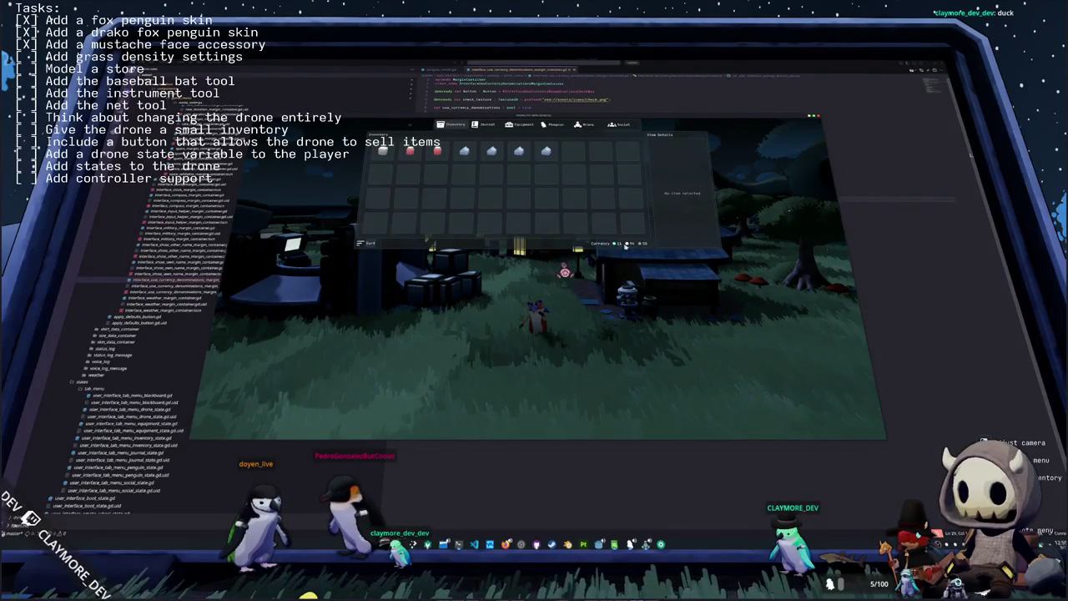
- Quit the running game, return to the Godot editor and rerun the project with F5
key("Tab")
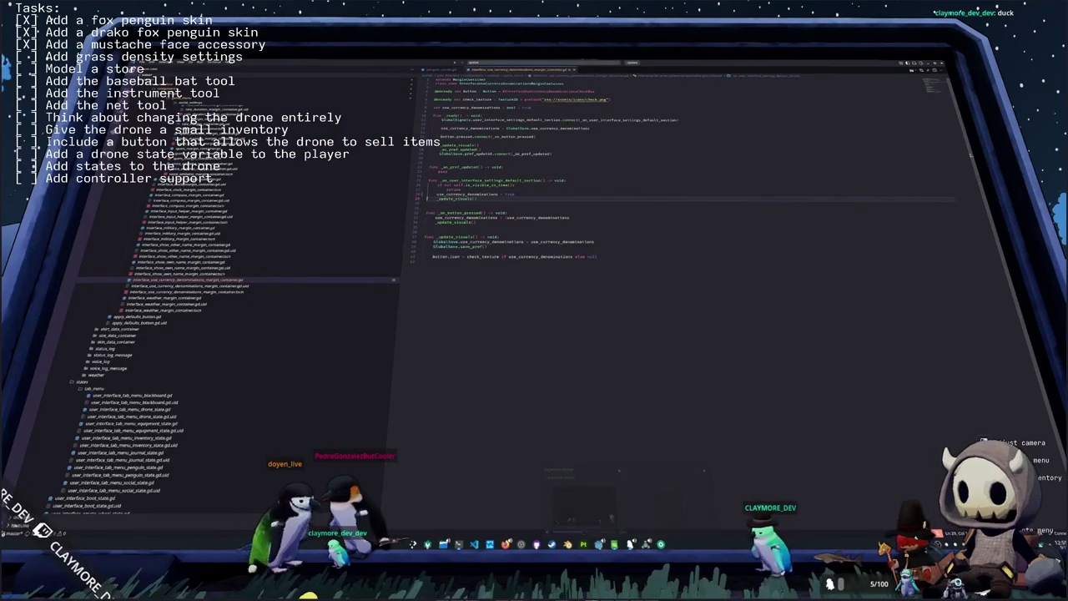
left_click(583, 544)
key("F5")
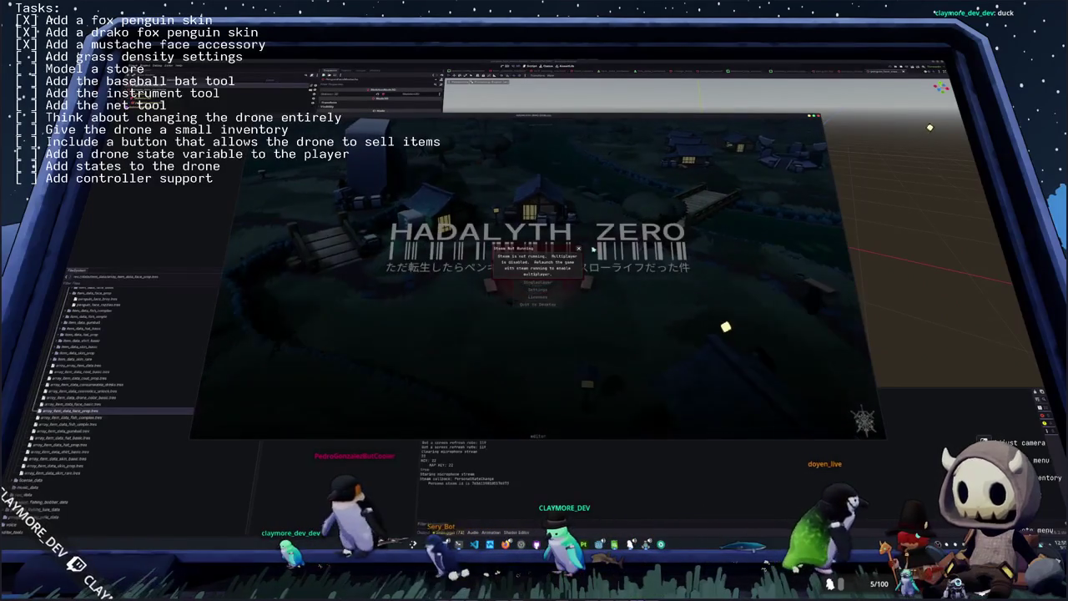
- Dismiss the Steam Not Running warning, start Singleplayer, walk through the village and reopen the inventory
left_click(578, 248)
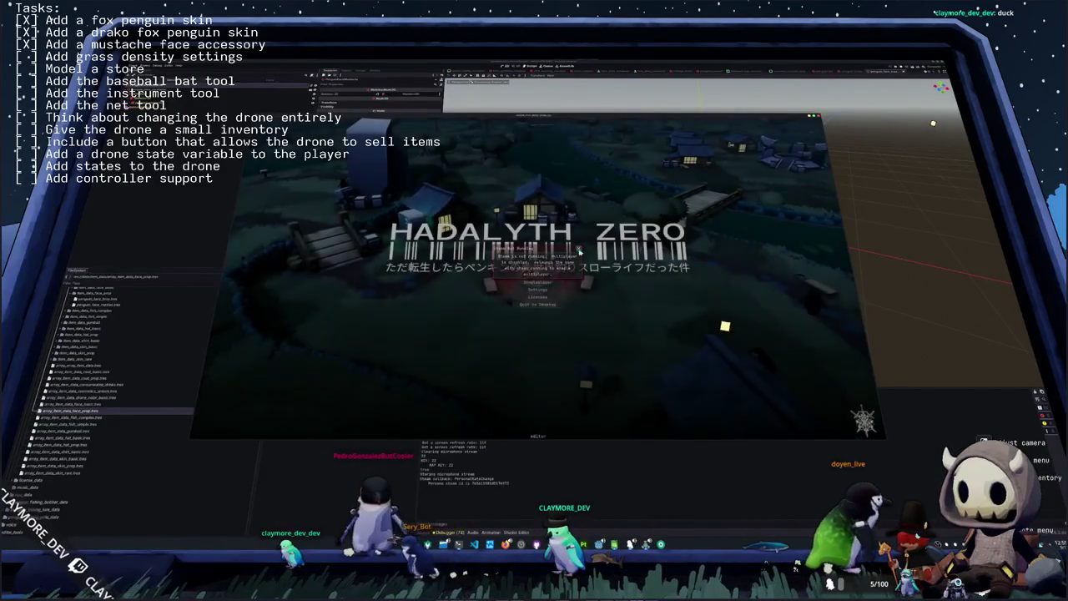
left_click(547, 281)
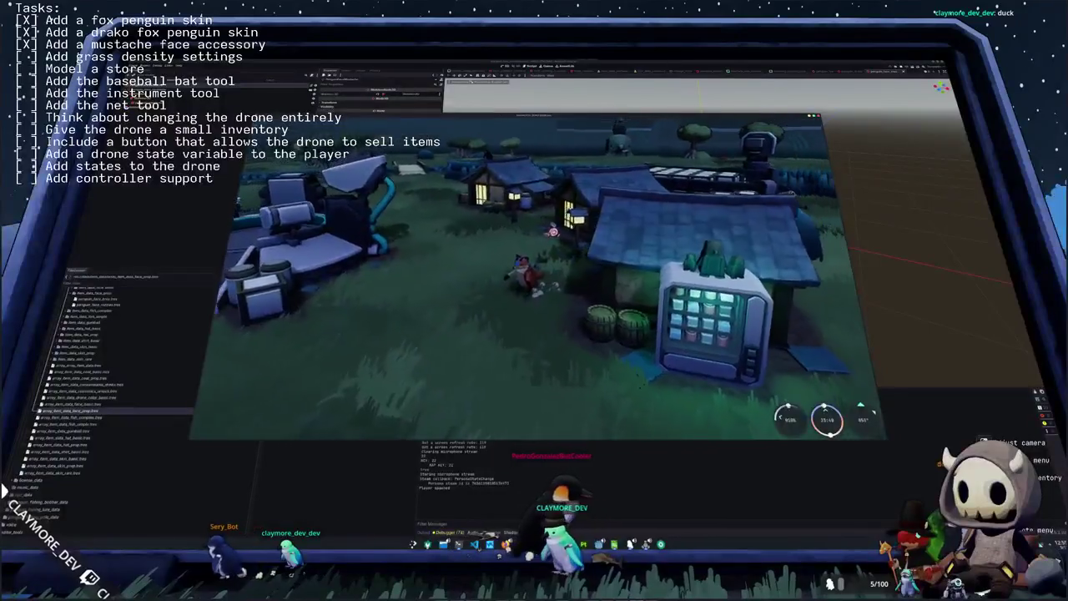
key("Tab")
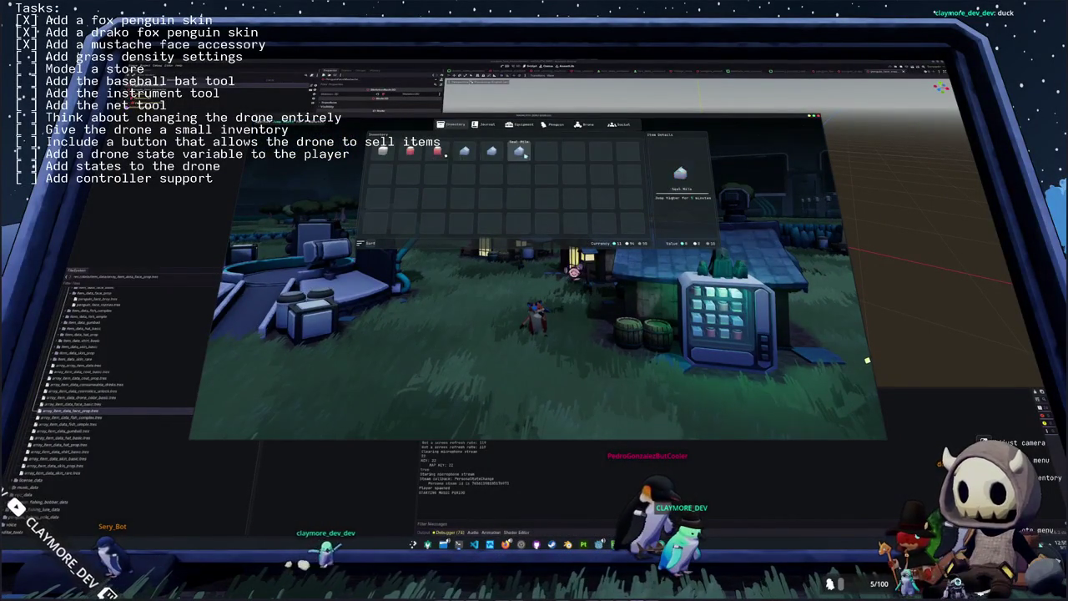
key("Tab")
key("w")
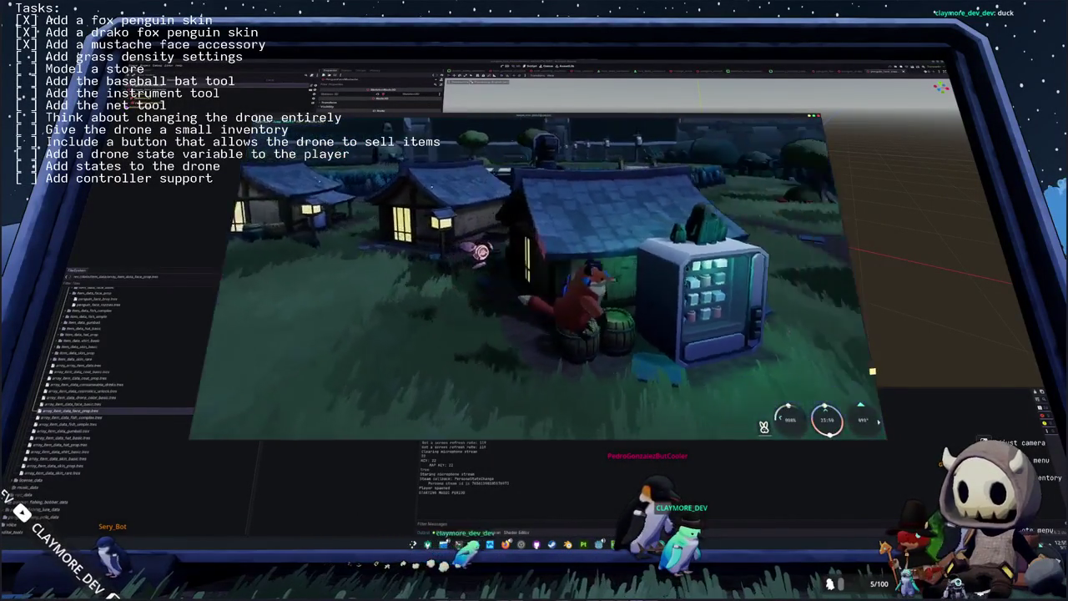
key("w")
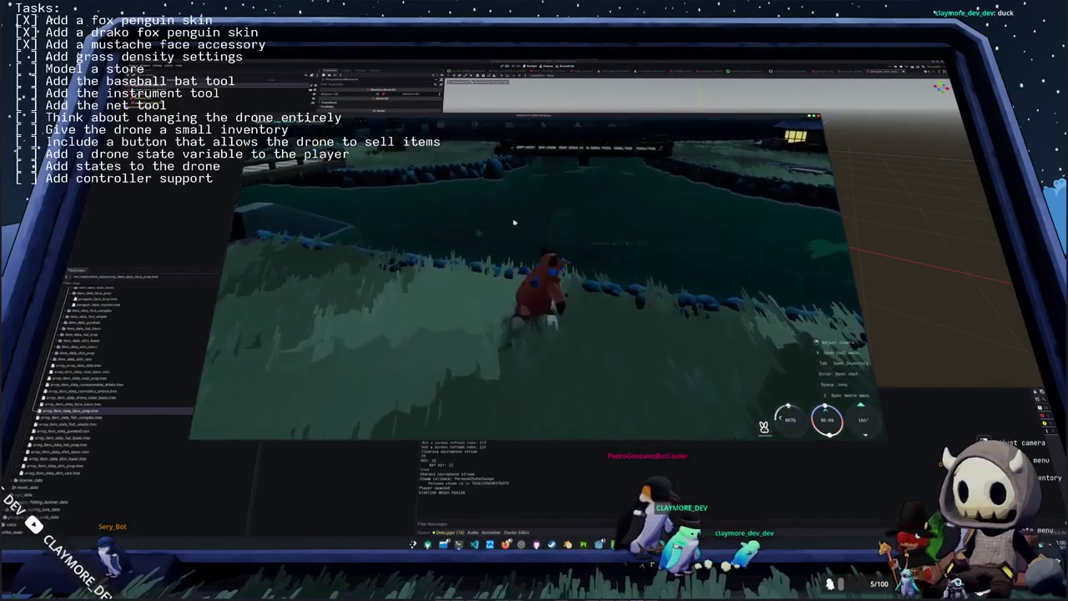
key("Tab")
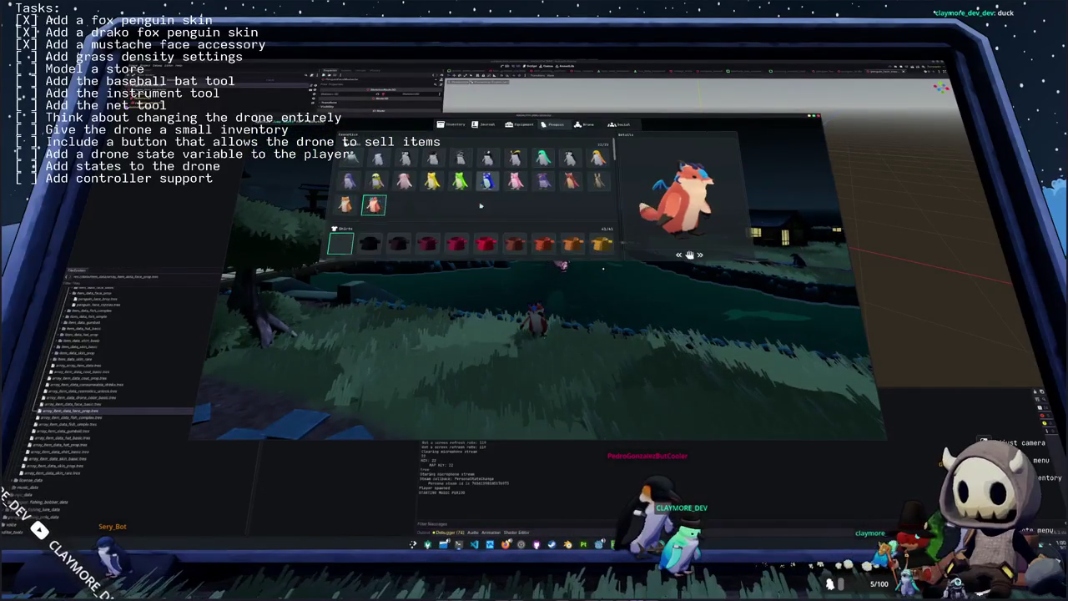
- Close the inventory, walk to the shore and make the first fishing rod casts into the water
key("Tab")
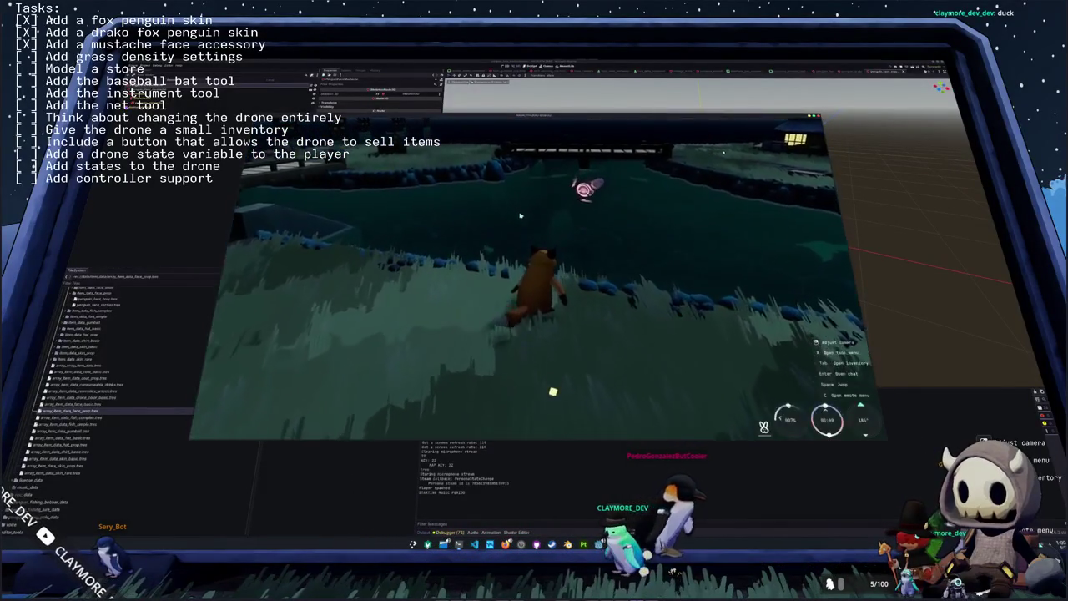
key("w")
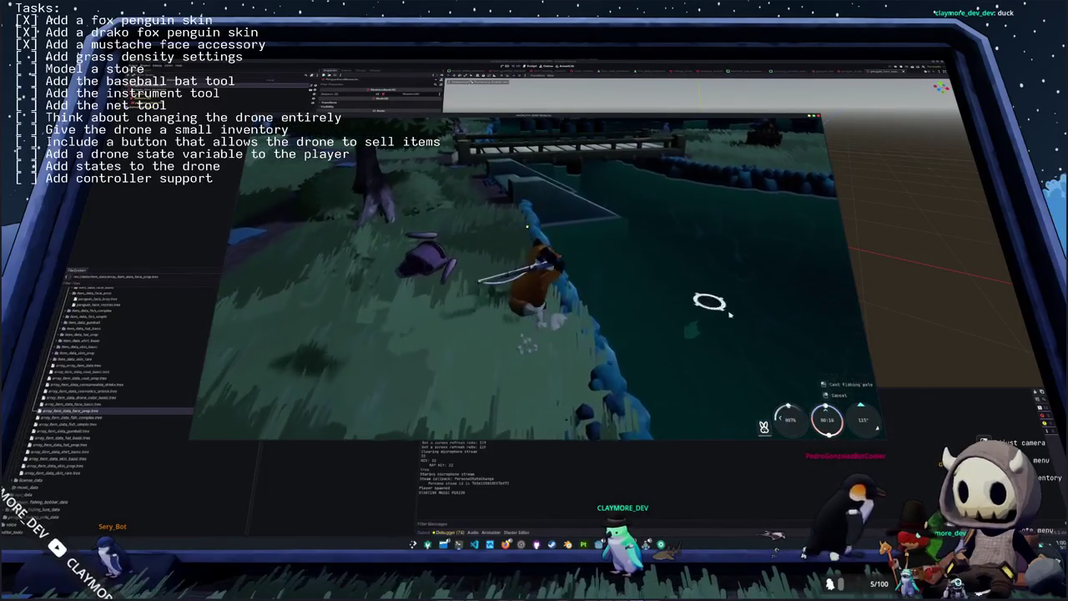
left_click(717, 320)
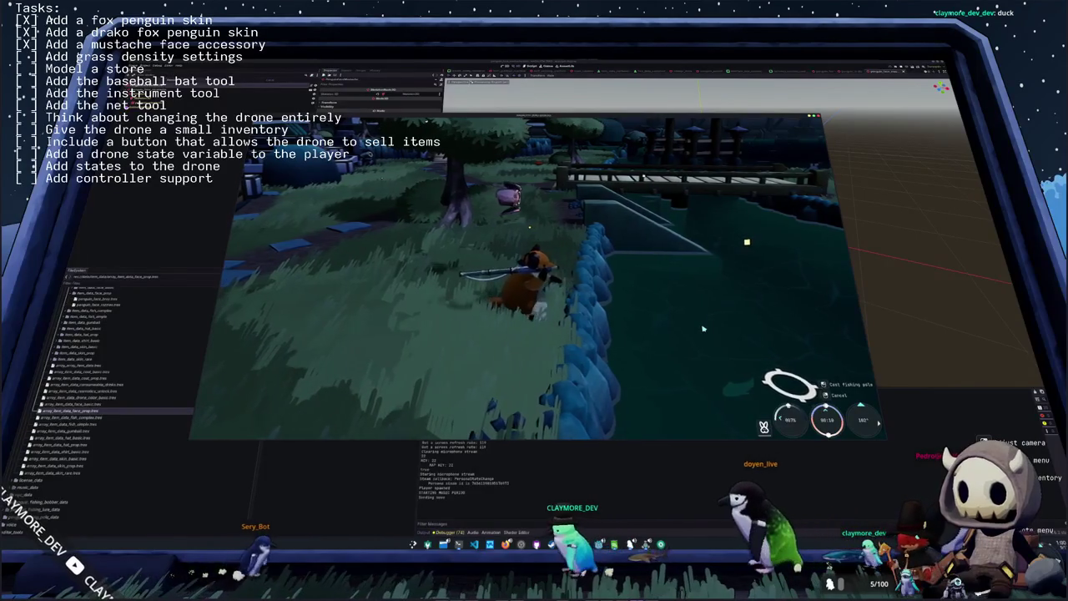
left_click(703, 328)
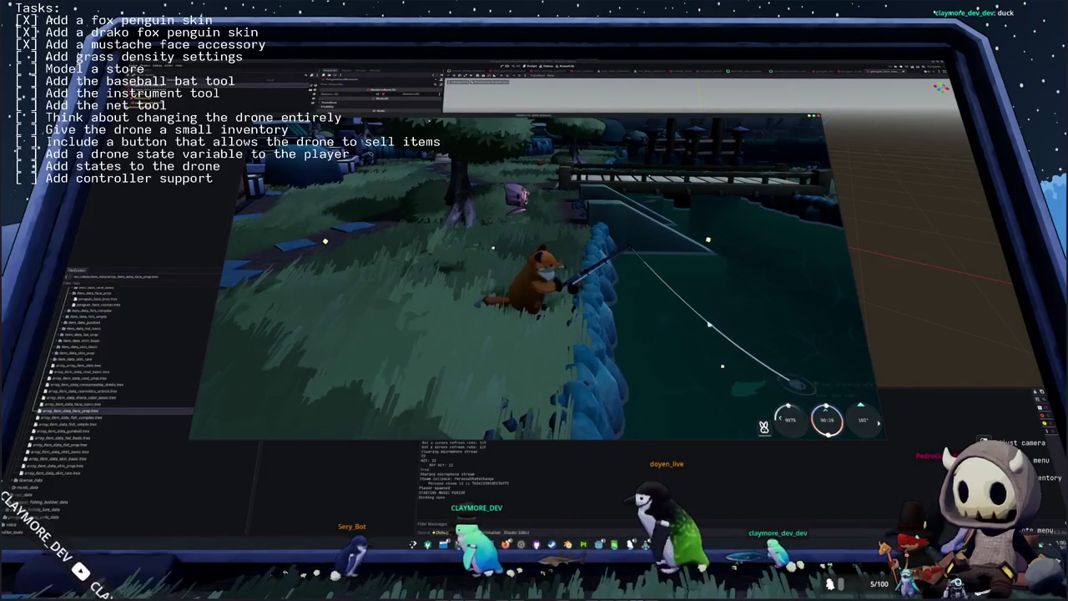
left_click(709, 324)
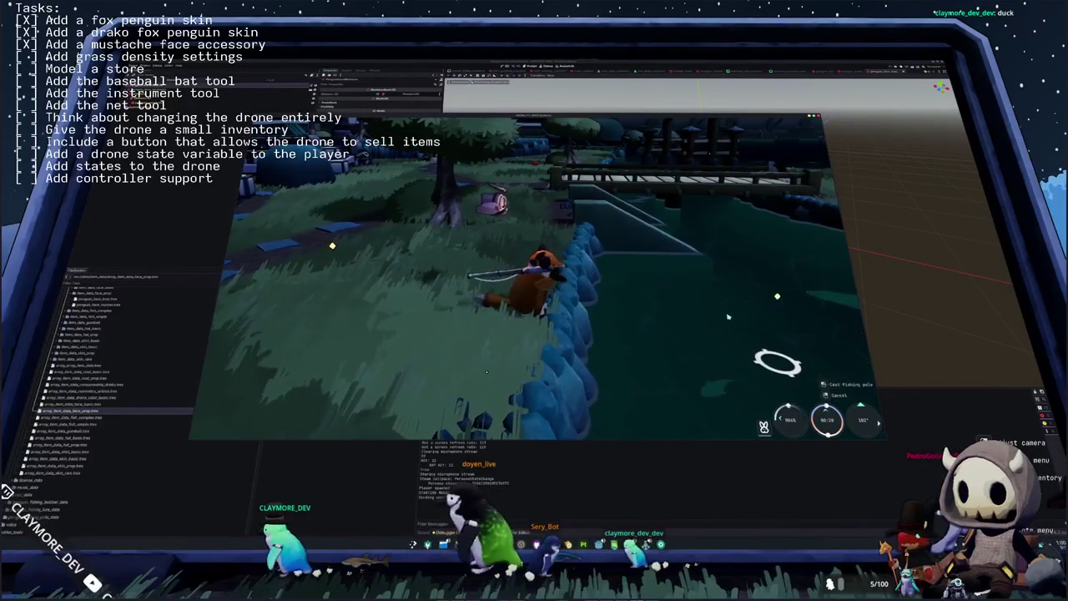
- Keep casting and reeling in from the water's edge until a fish bites and the arrow prompt appears
left_click(730, 314)
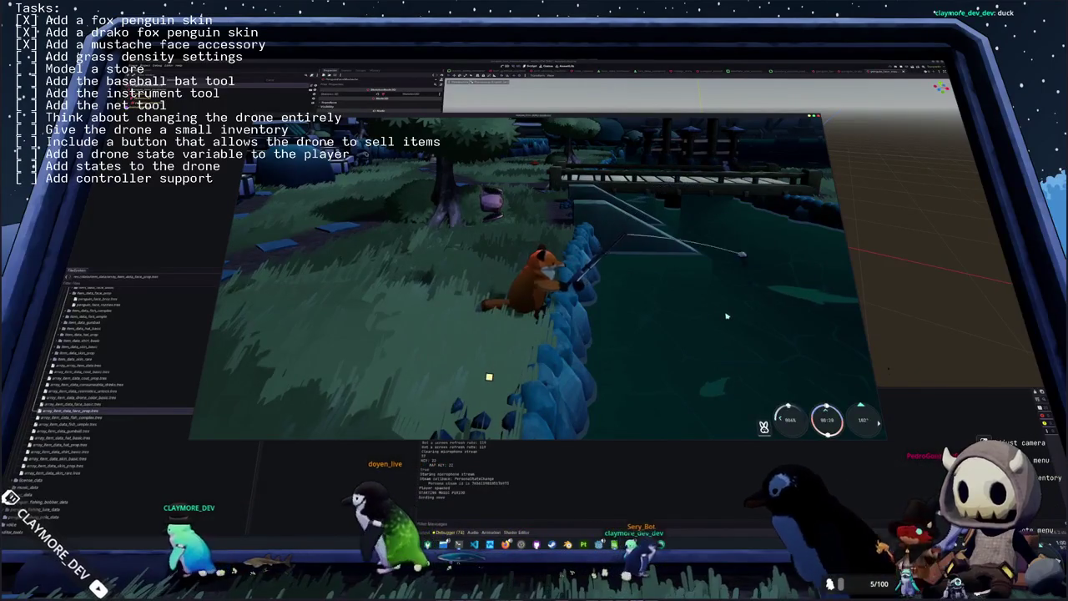
left_click(725, 316)
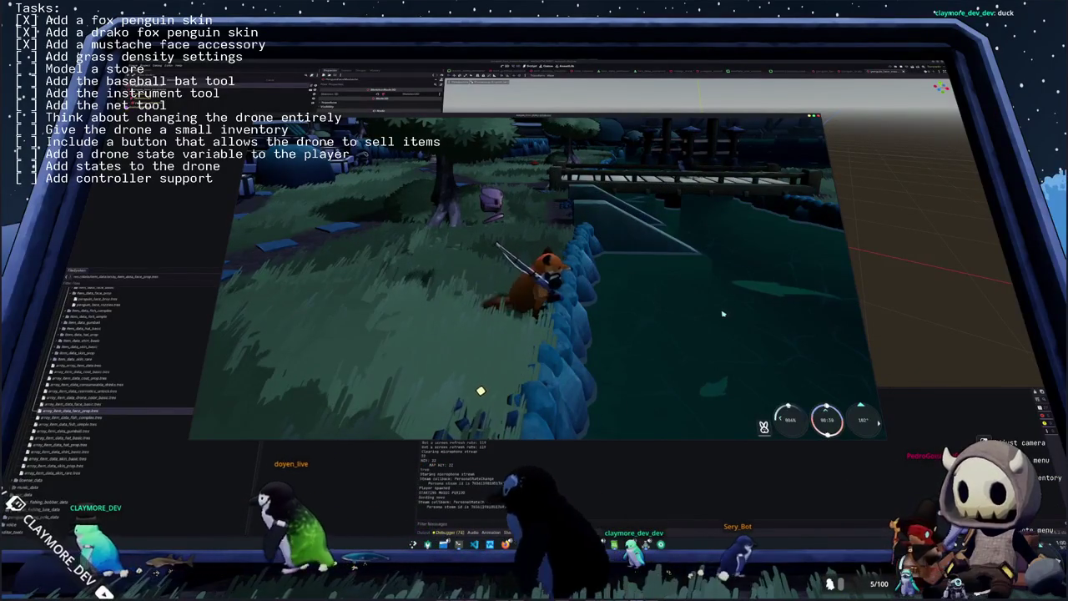
key("w")
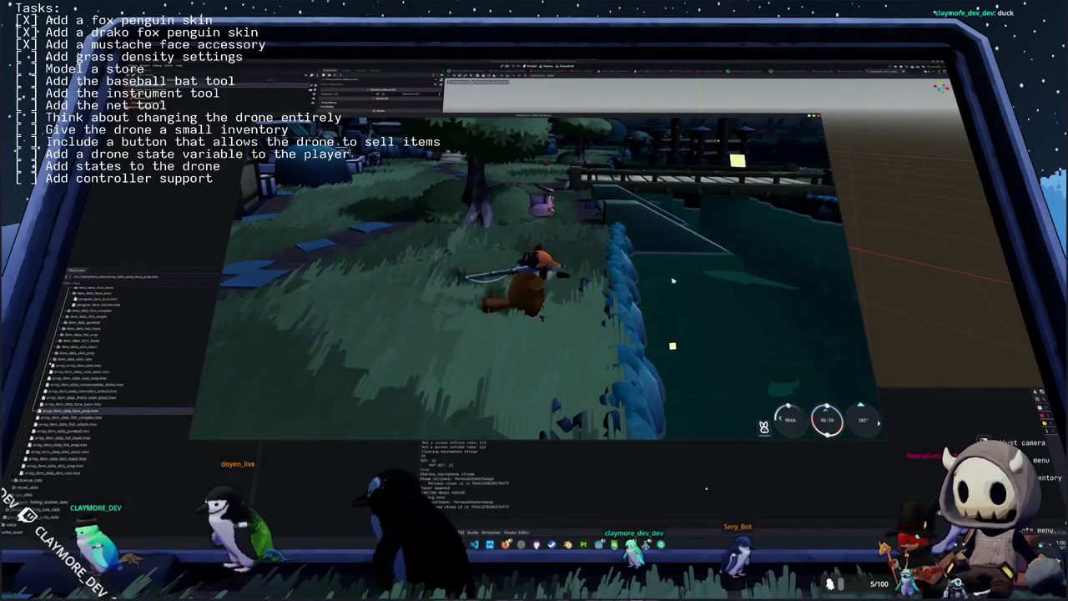
left_click(686, 298)
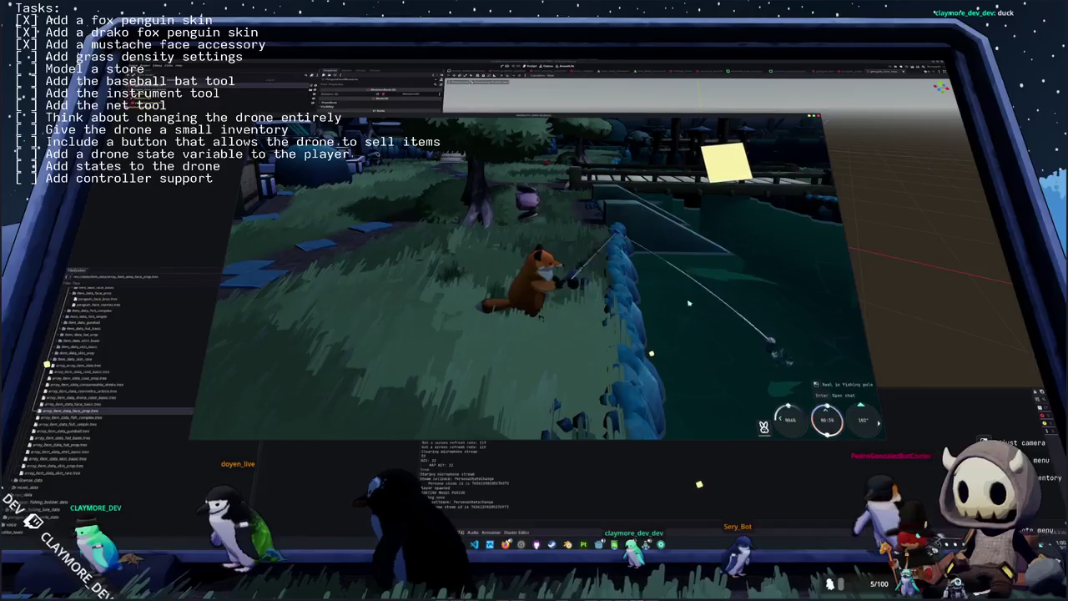
mouse_move(680, 314)
left_mouse_down()
mouse_move(595, 355)
mouse_move(724, 324)
left_mouse_up()
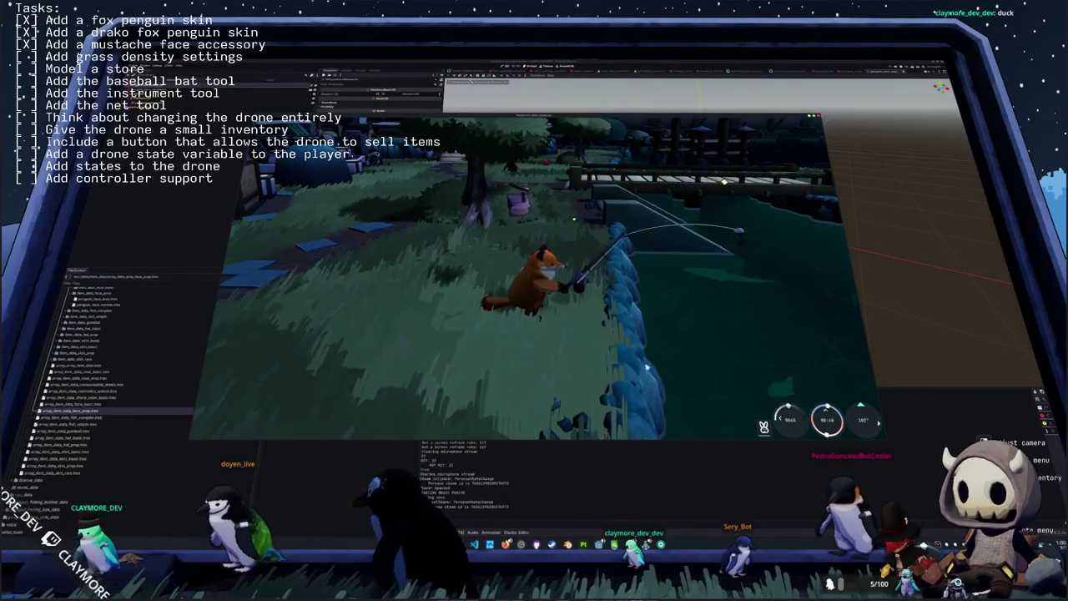
left_click(647, 366)
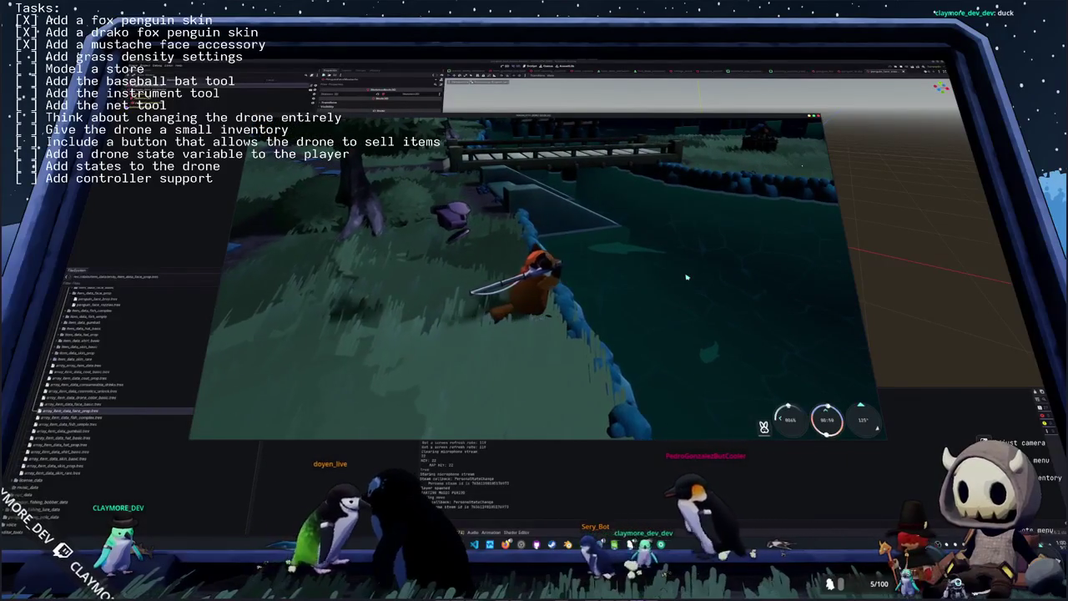
left_click(697, 278)
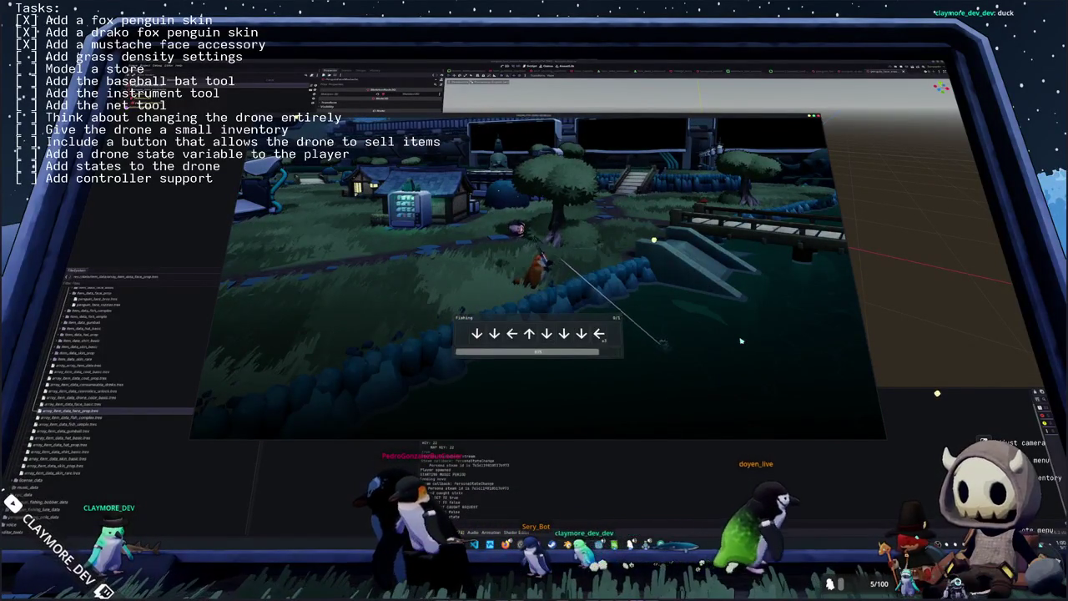
- Enter the Down and Left arrows of the fishing sequence, then cast the line again
key("Down")
key("Down")
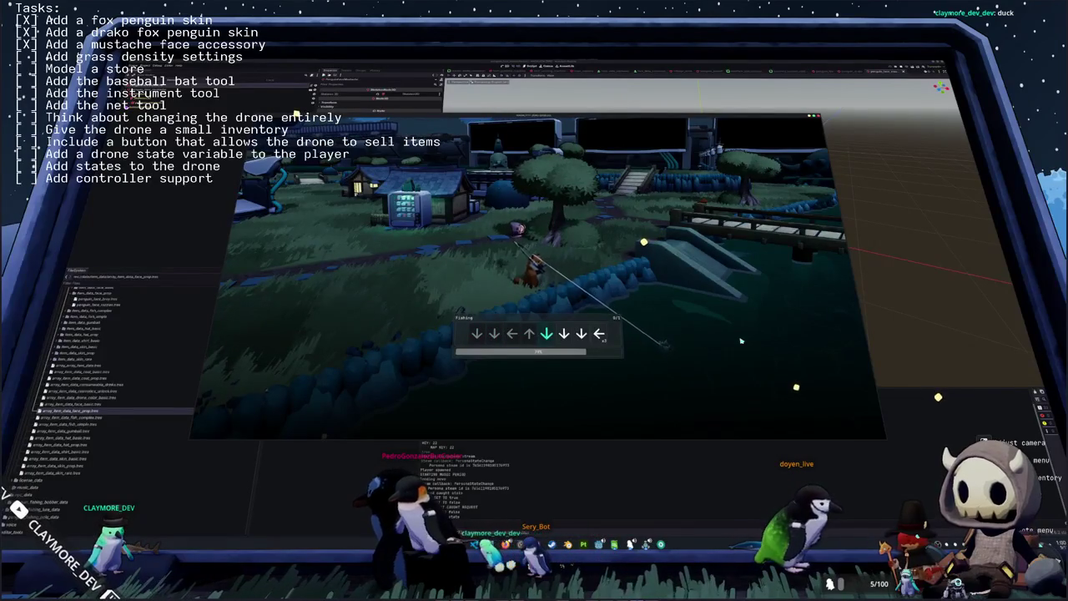
key("Left")
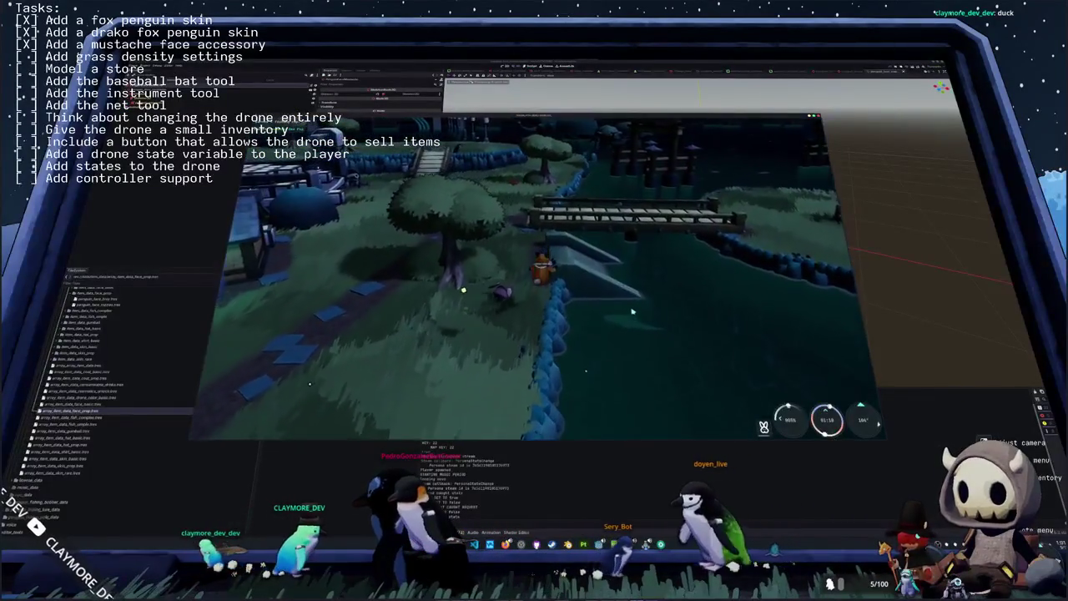
left_click(673, 320)
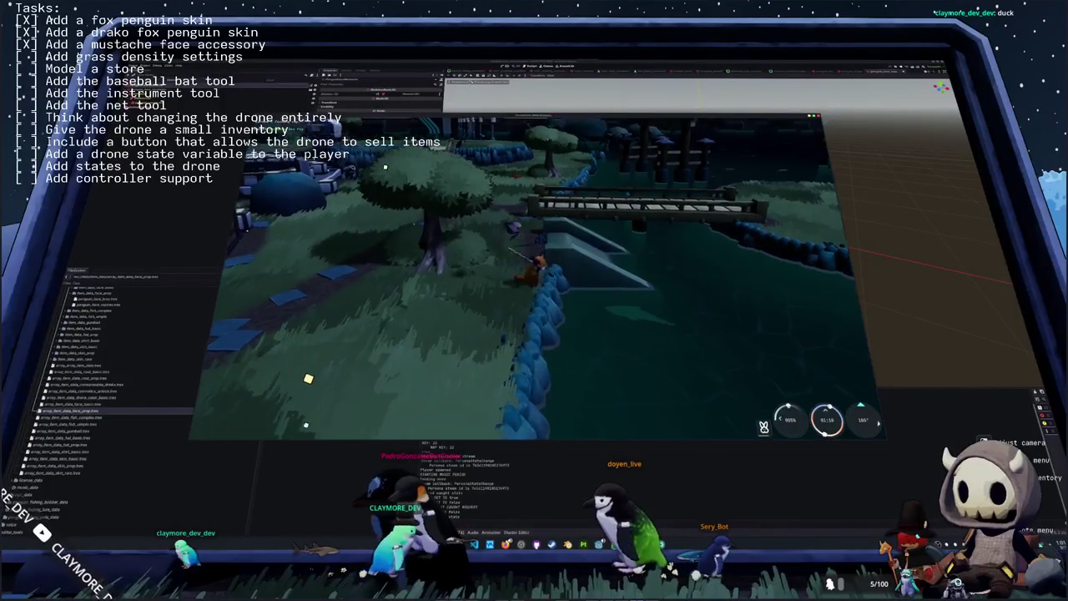
left_click(588, 331)
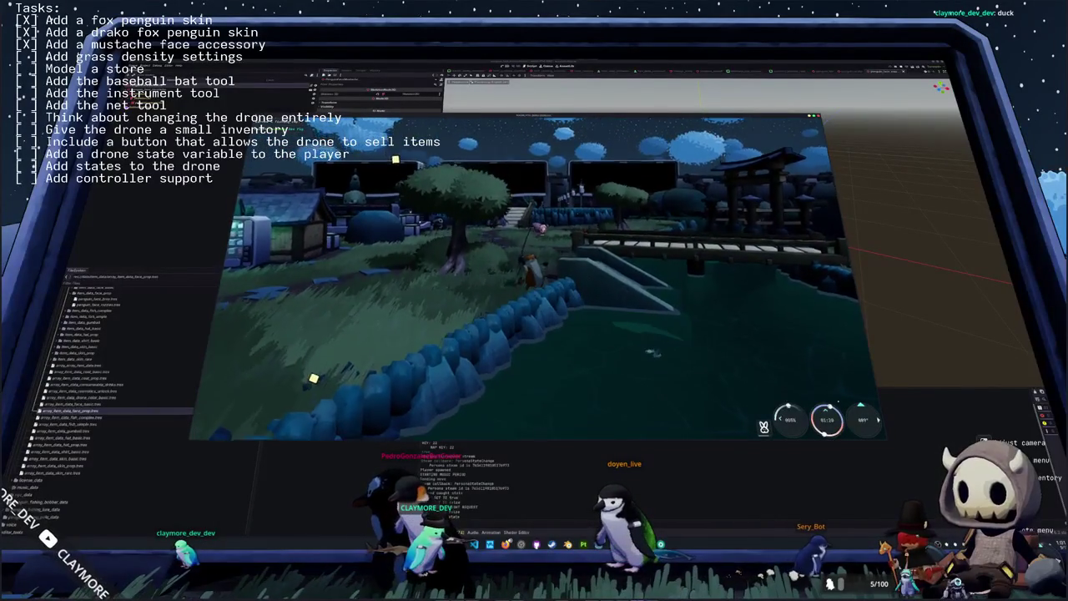
- Cast from the water's edge, finish with Right and Up to land a Medium Fish, and check the inventory
key("w")
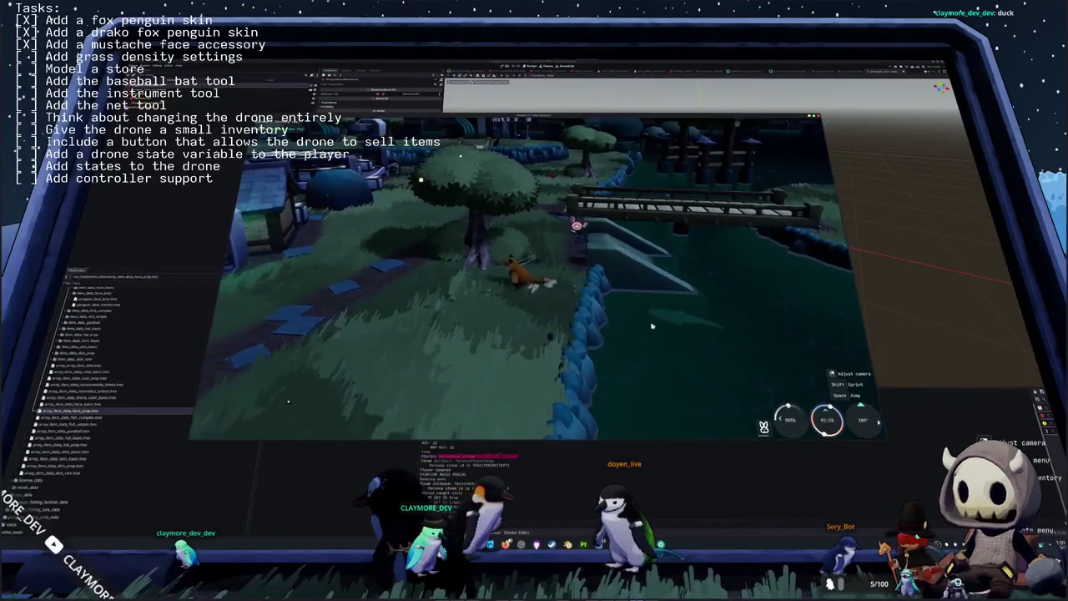
key("d")
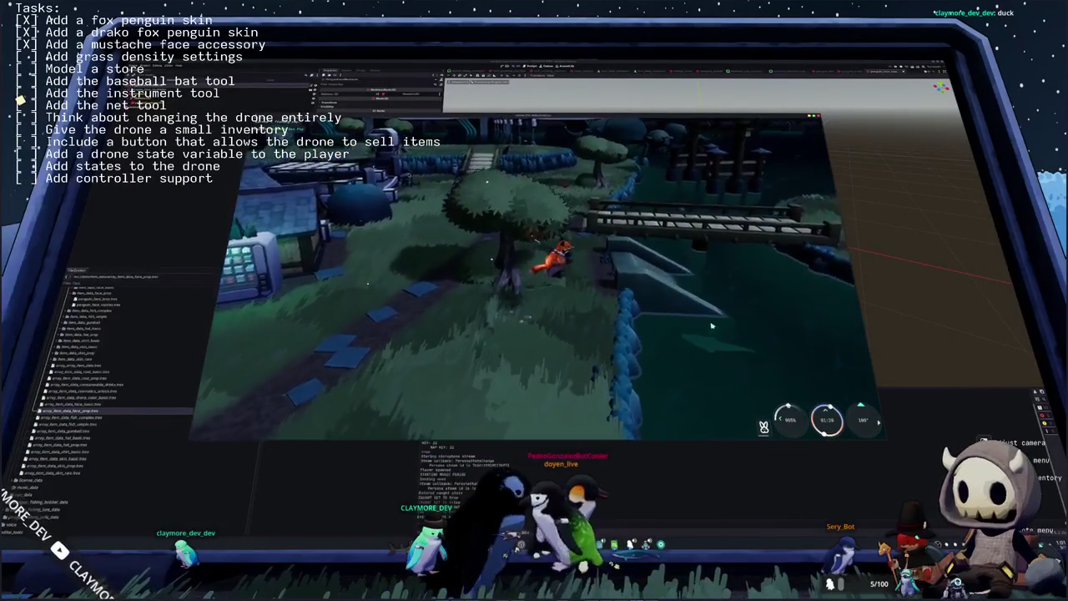
left_click(699, 346)
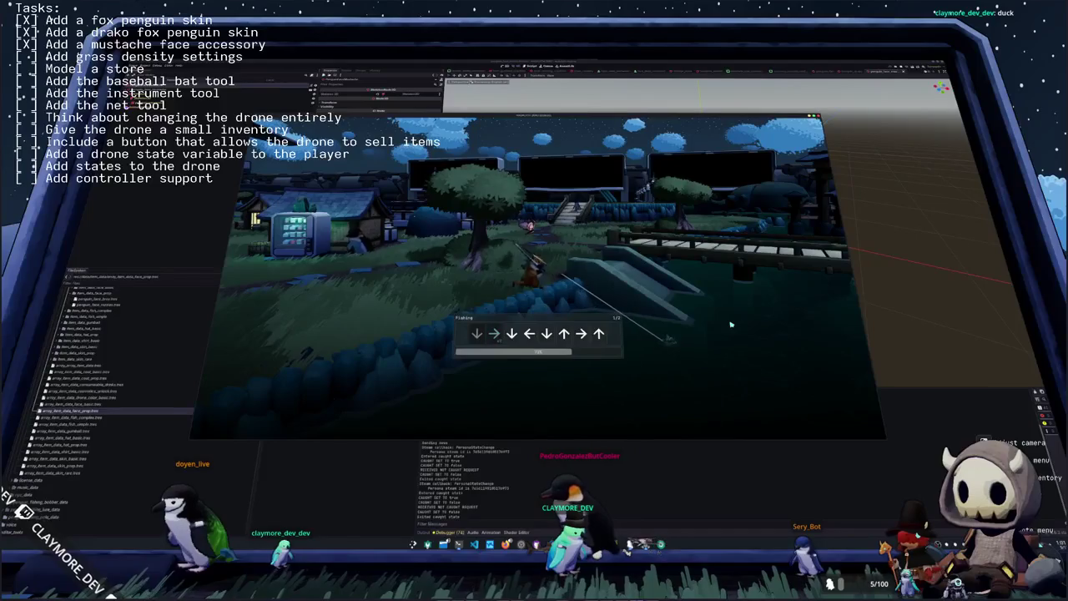
key("Right")
key("Up")
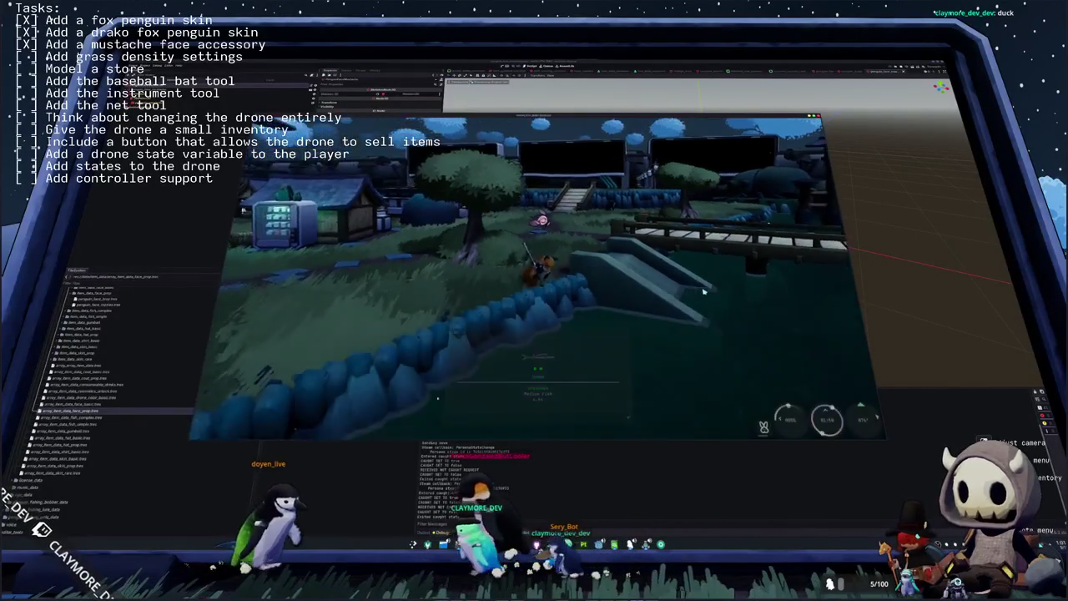
key("Tab")
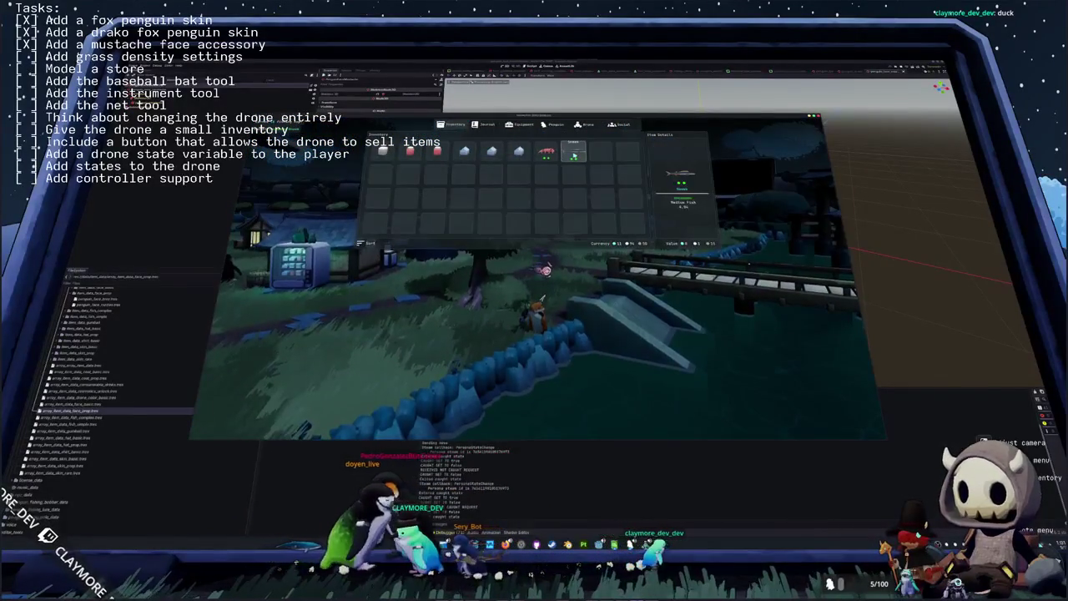
key("Tab")
- Stage all files and commit 'Changed default currency setting to true', confirm git status is clean, then return to the game
key("alt+Tab")
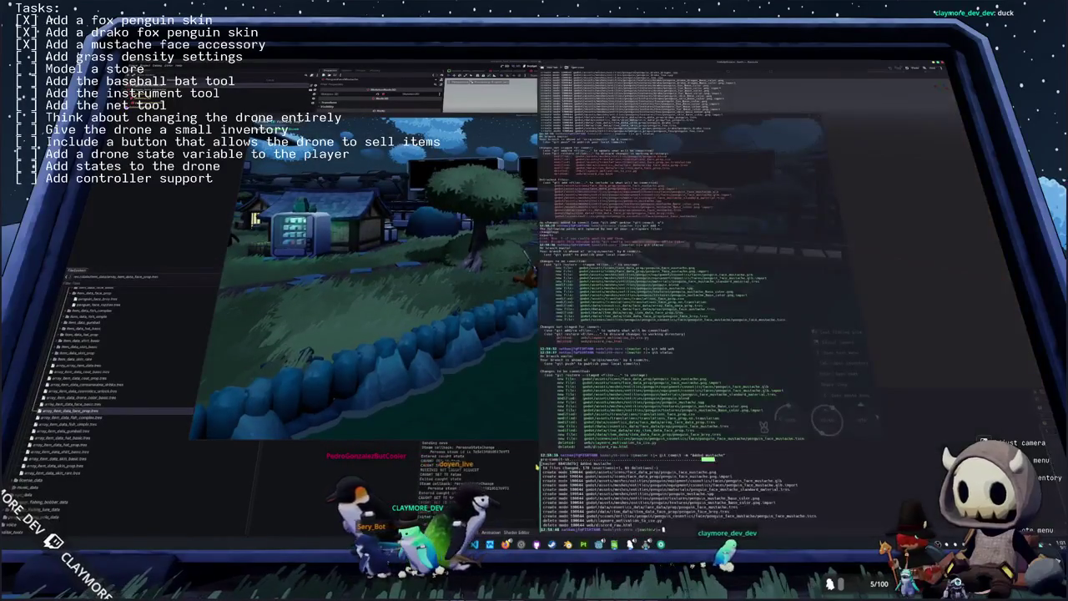
key("Return")
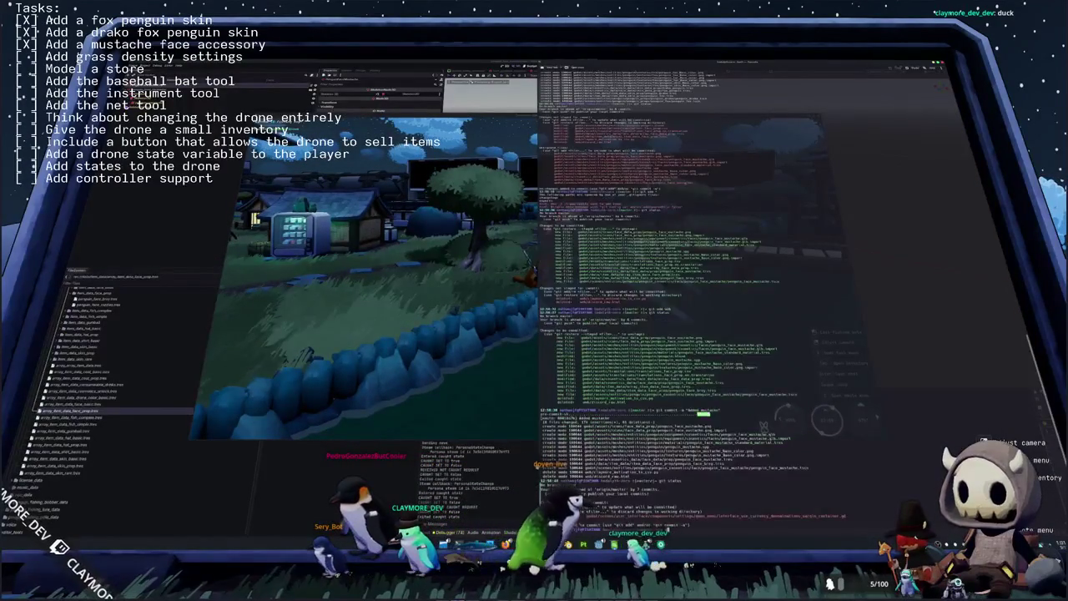
type("git add .")
key("Return")
type("git commit -m \"Changed default currency setting to true")
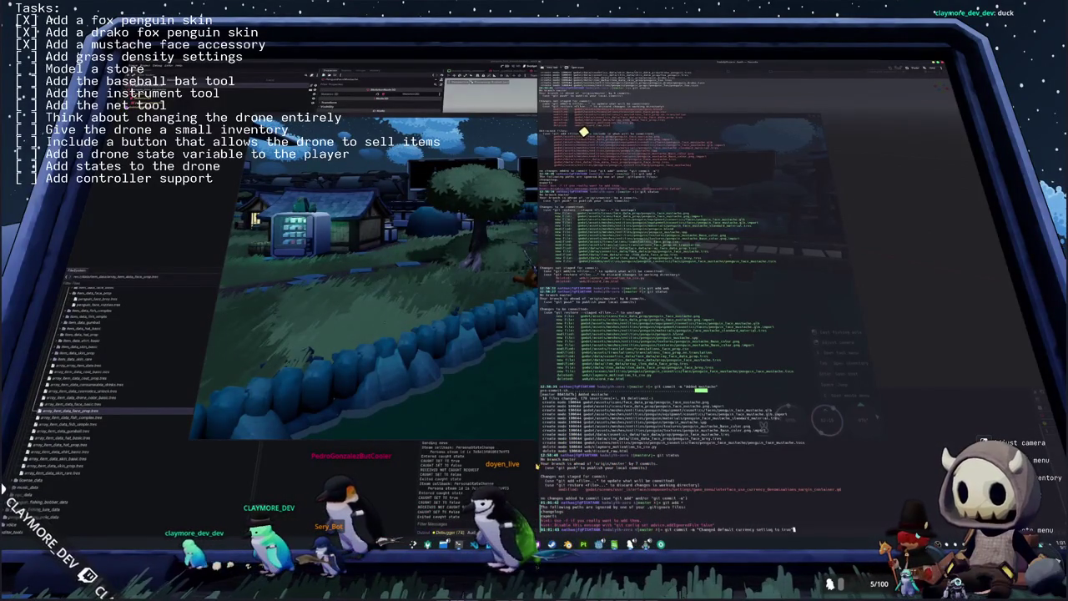
type("ing to true")
key("Return")
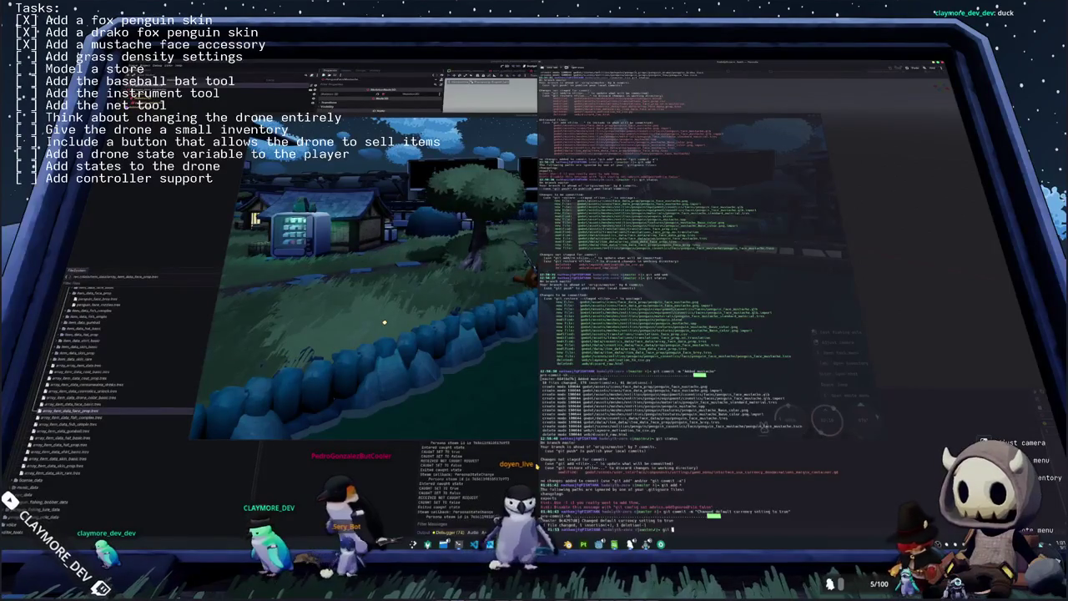
type("us")
key("Return")
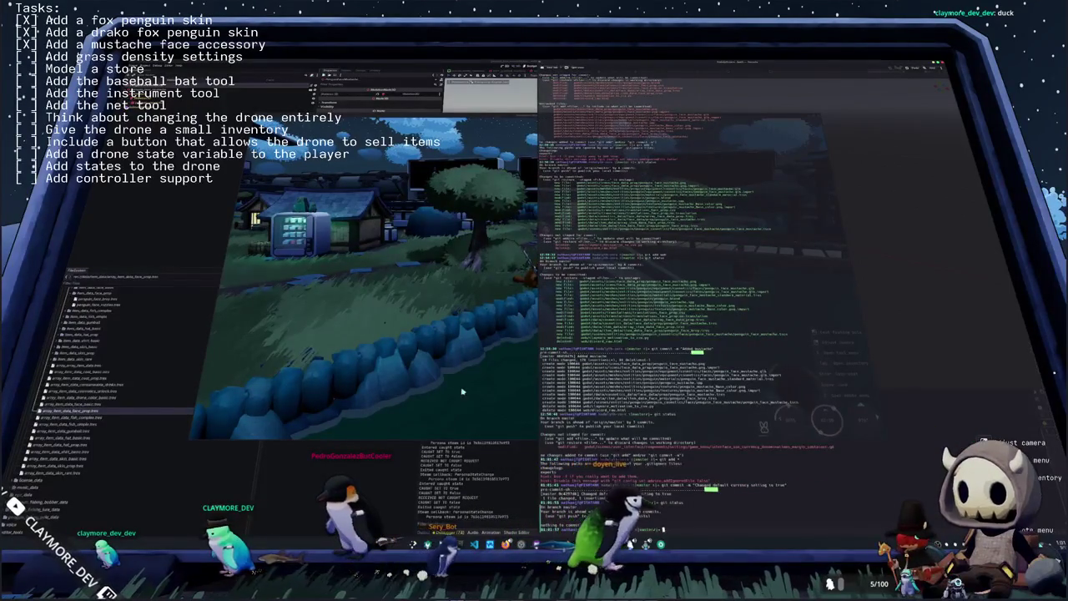
left_click(461, 391)
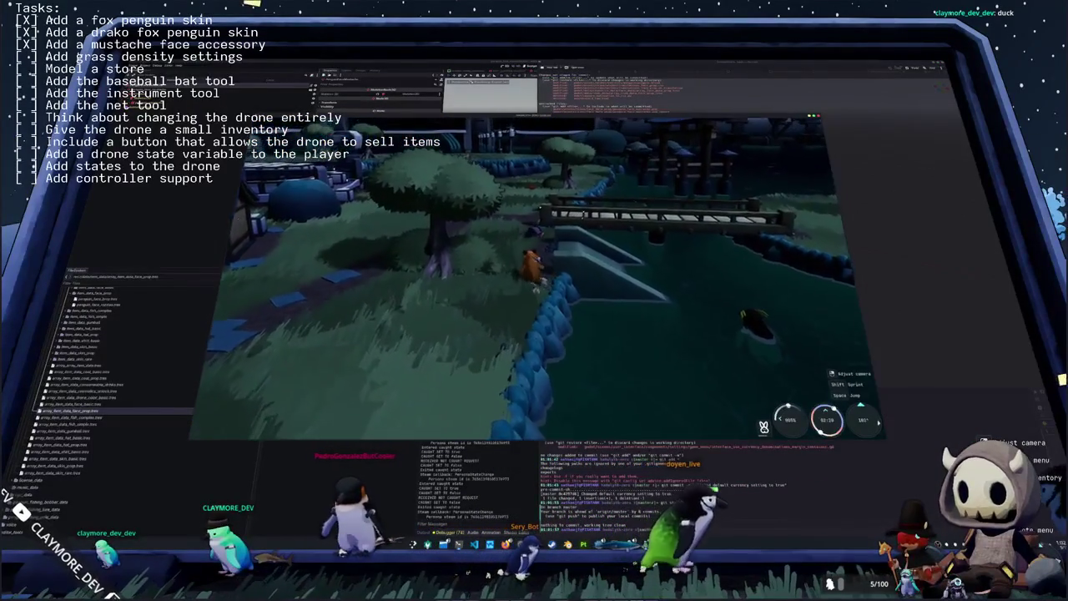
- Walk the fox to the water, cast and reel in an Arctic Grayling, then dismiss the catch card
key("w")
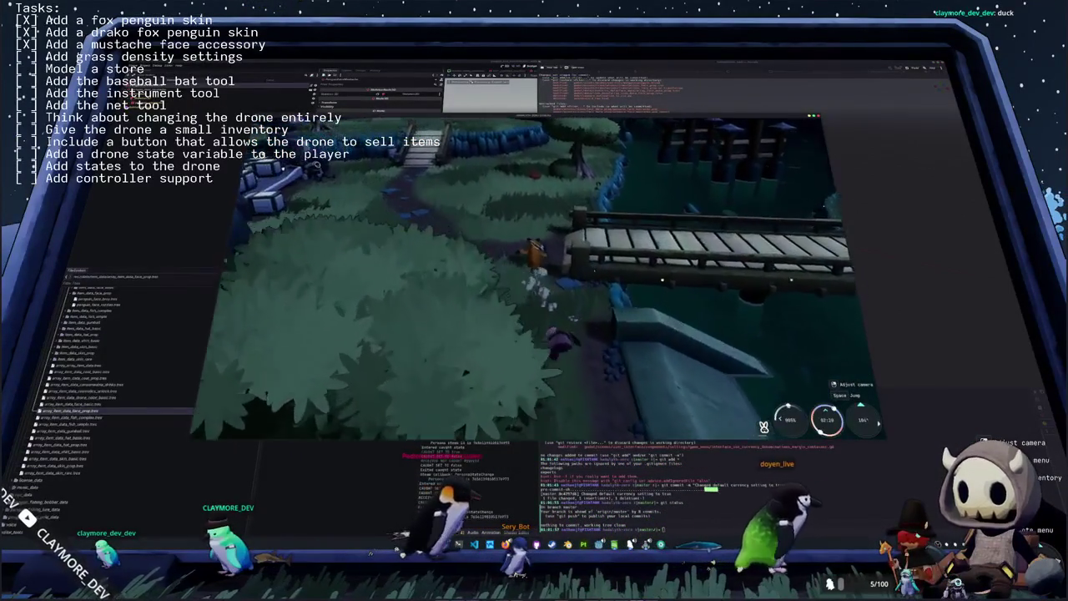
key("w")
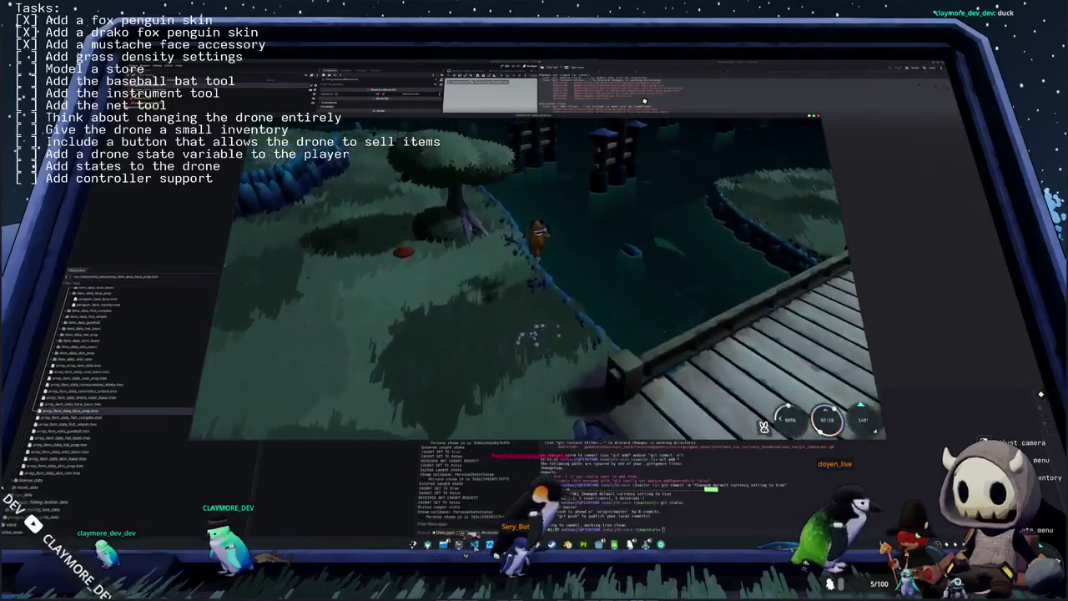
key("w")
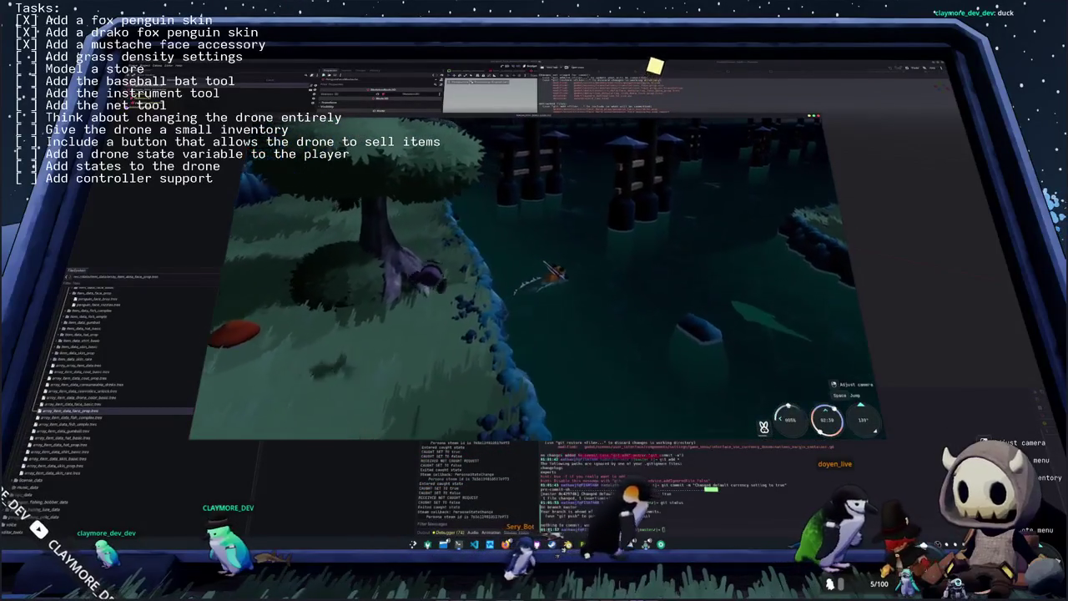
key("w")
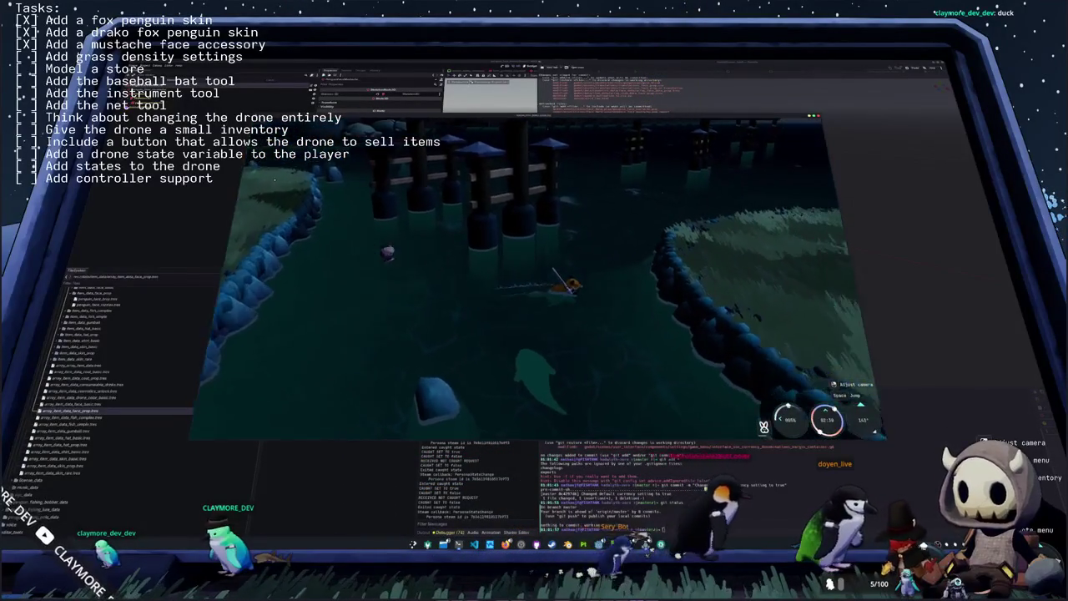
key("w")
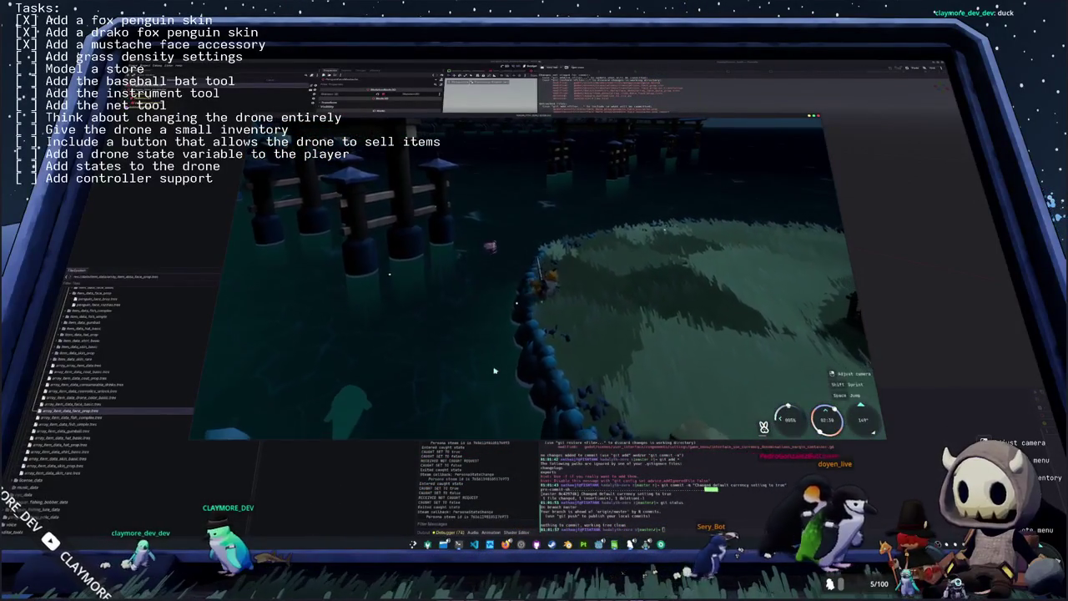
left_click(411, 296)
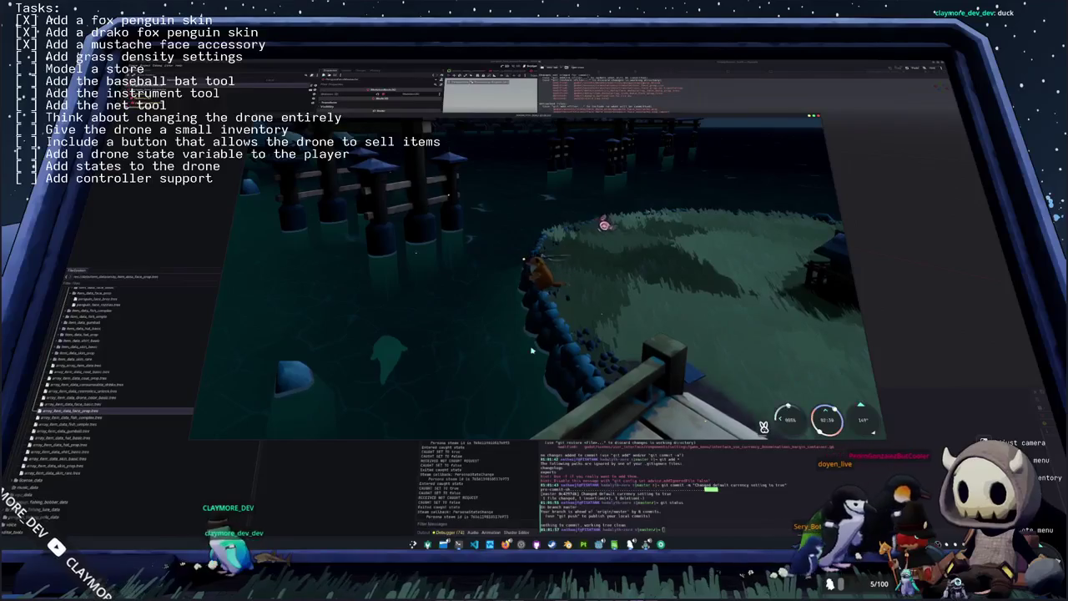
left_click(530, 349)
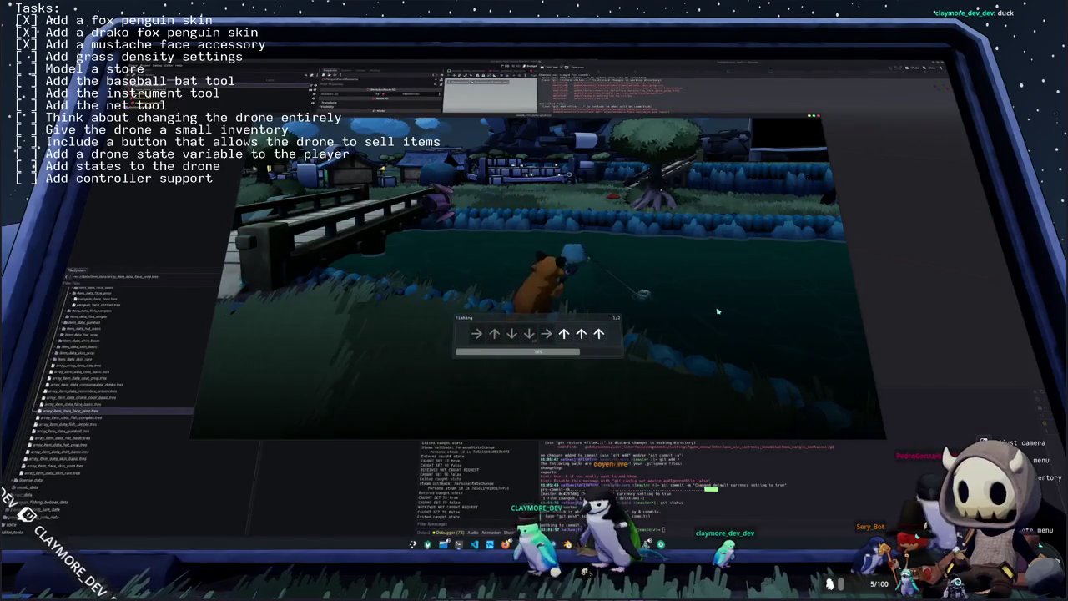
key("Up")
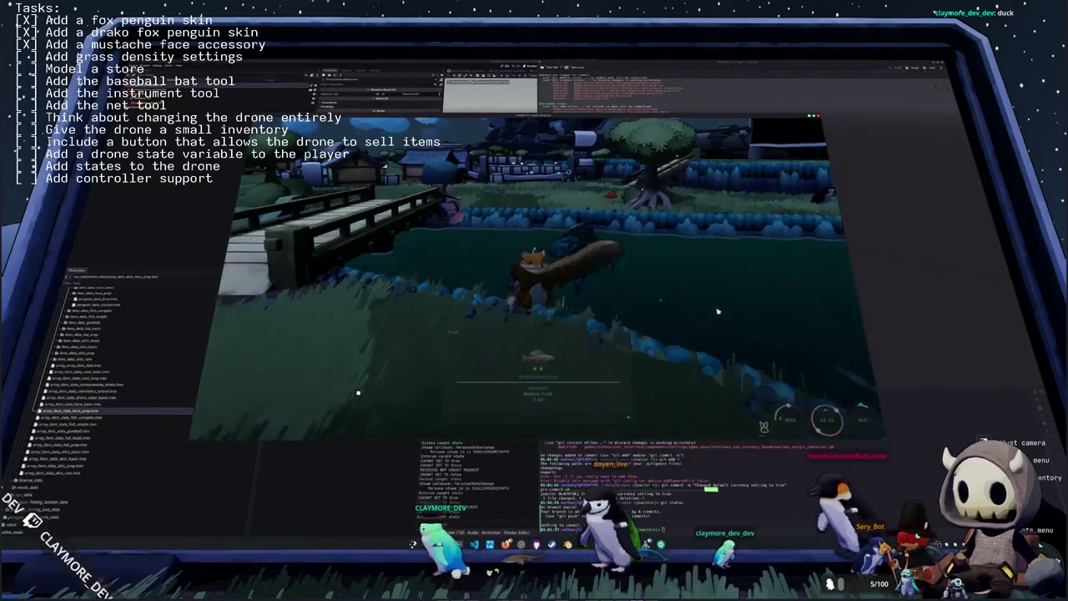
left_click(716, 311)
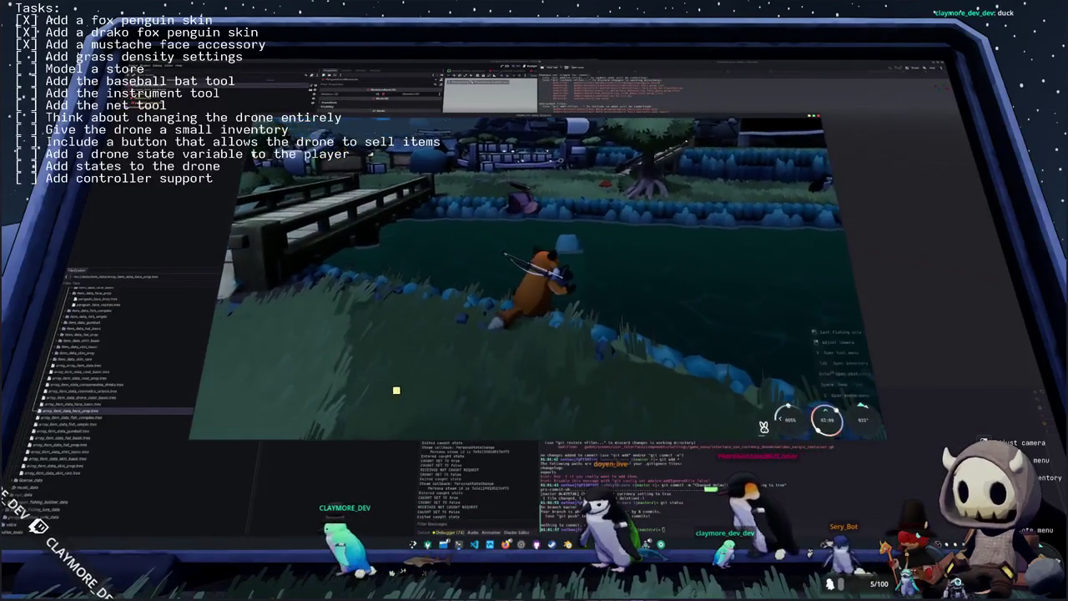
- Move further along the shoreline and cast a new line, turning the camera while waiting
key("w")
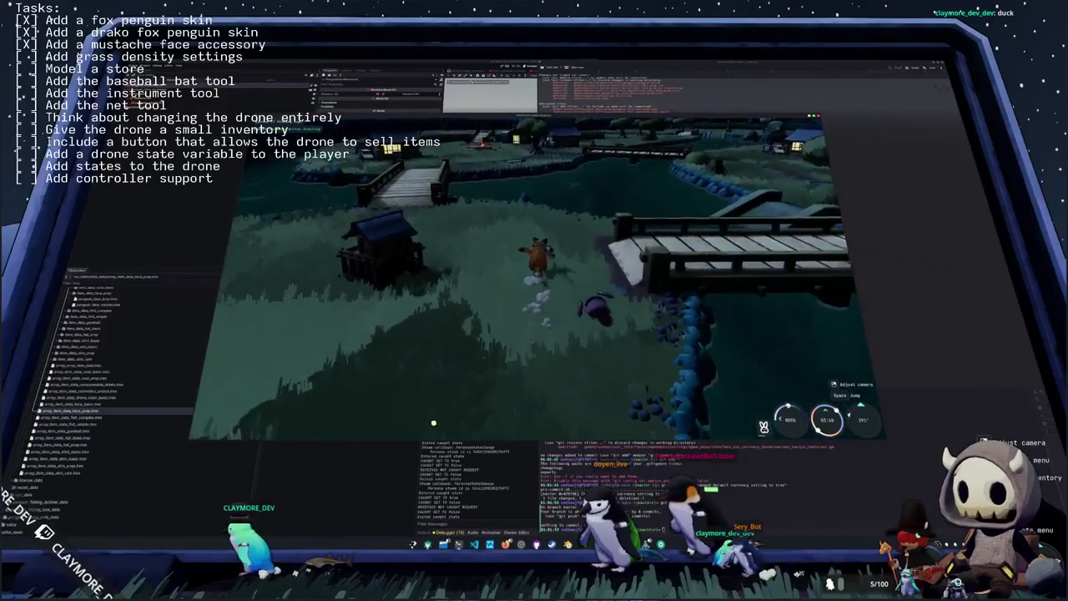
key("w")
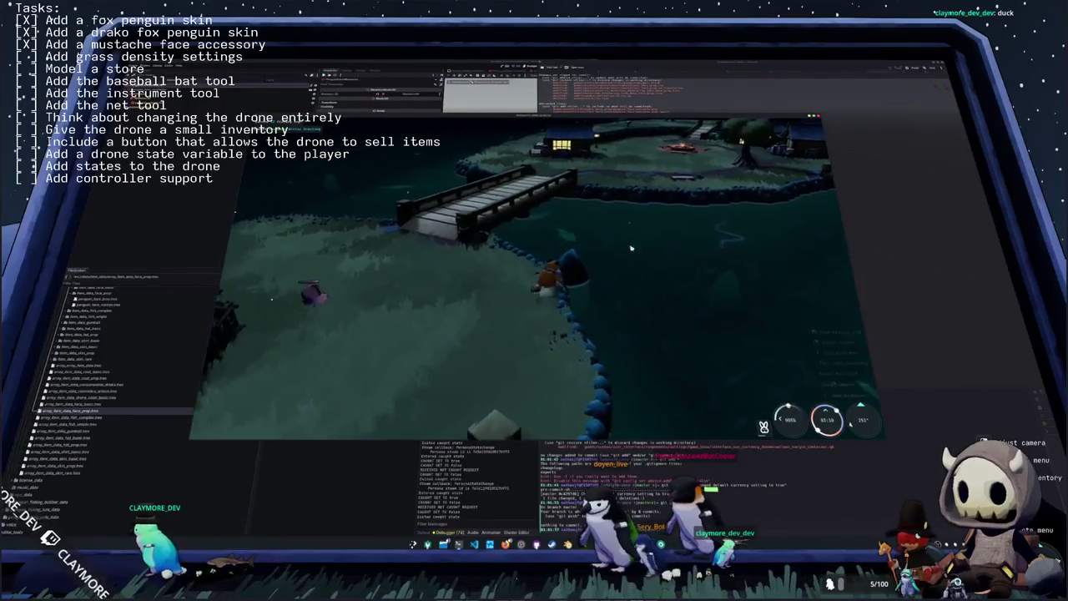
key("w")
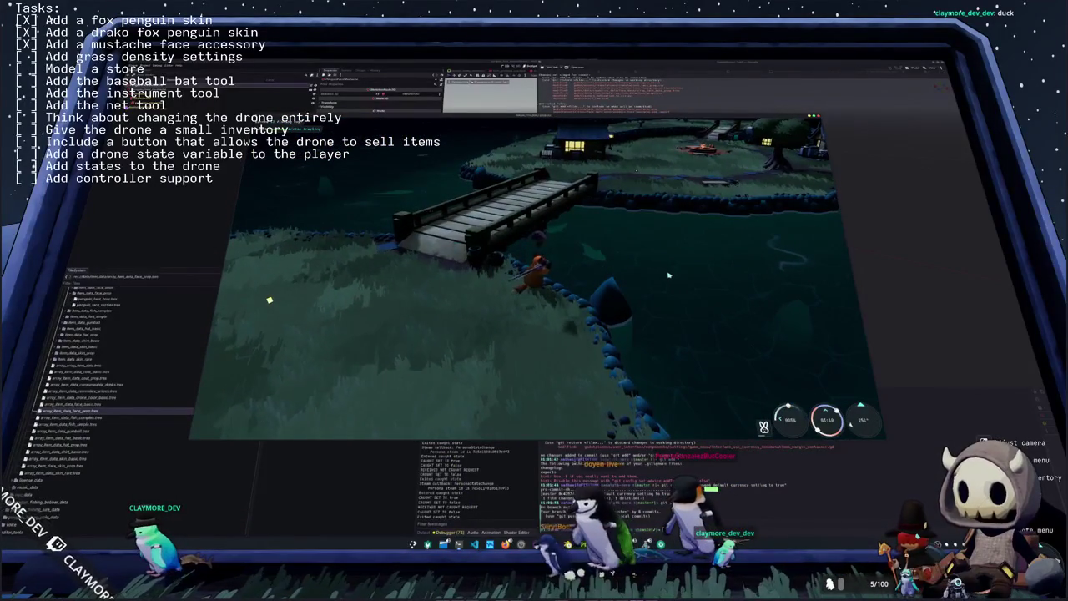
left_click(669, 275)
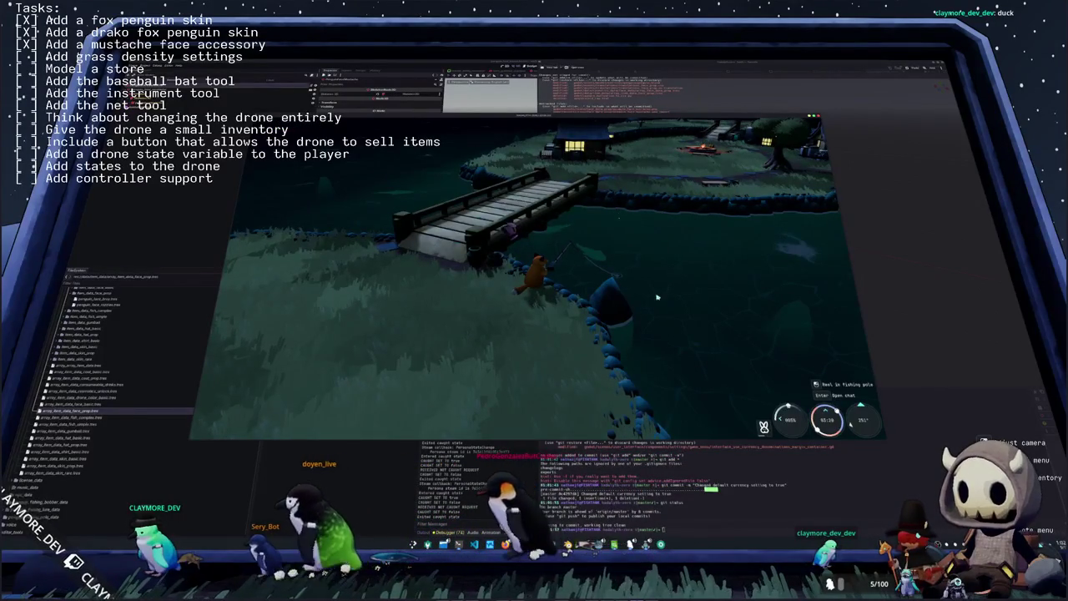
key("e")
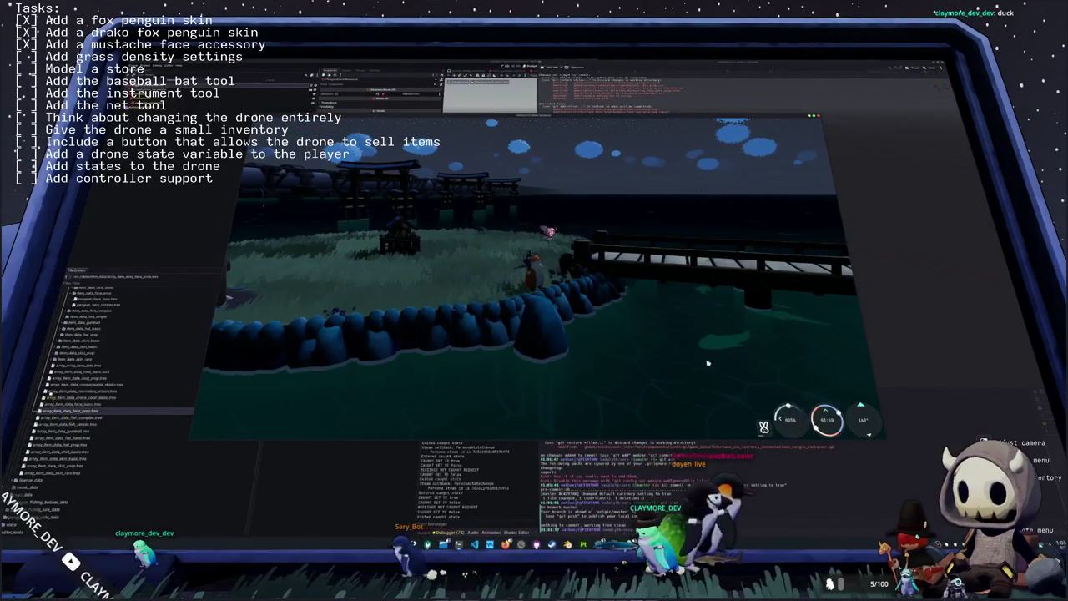
- Cast, reel in and match the ten-arrow fishing sequence to land a Yellow Perch
left_click(697, 354)
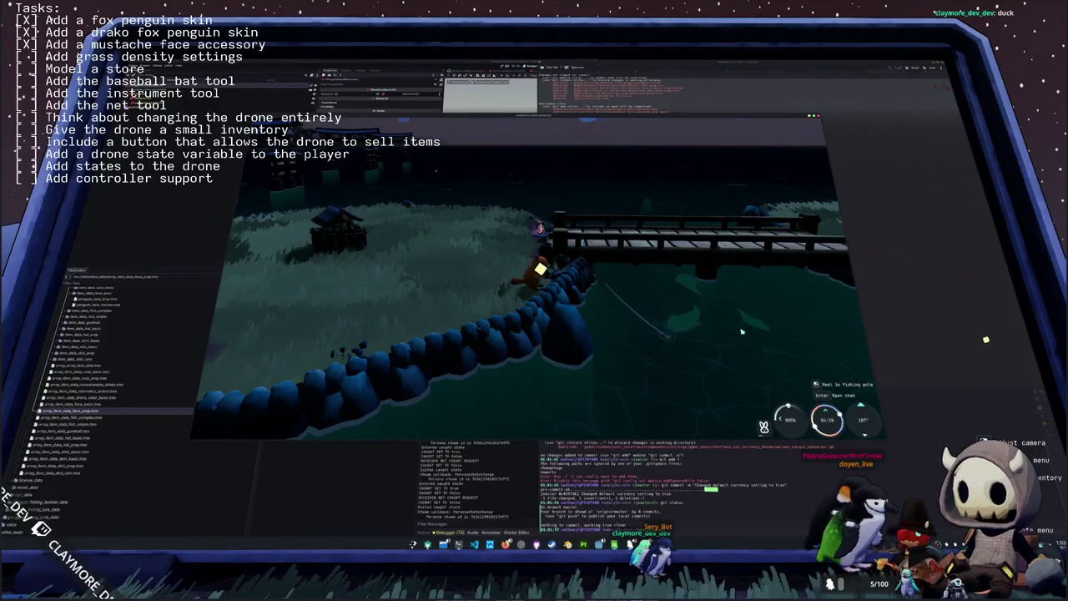
left_click(740, 332)
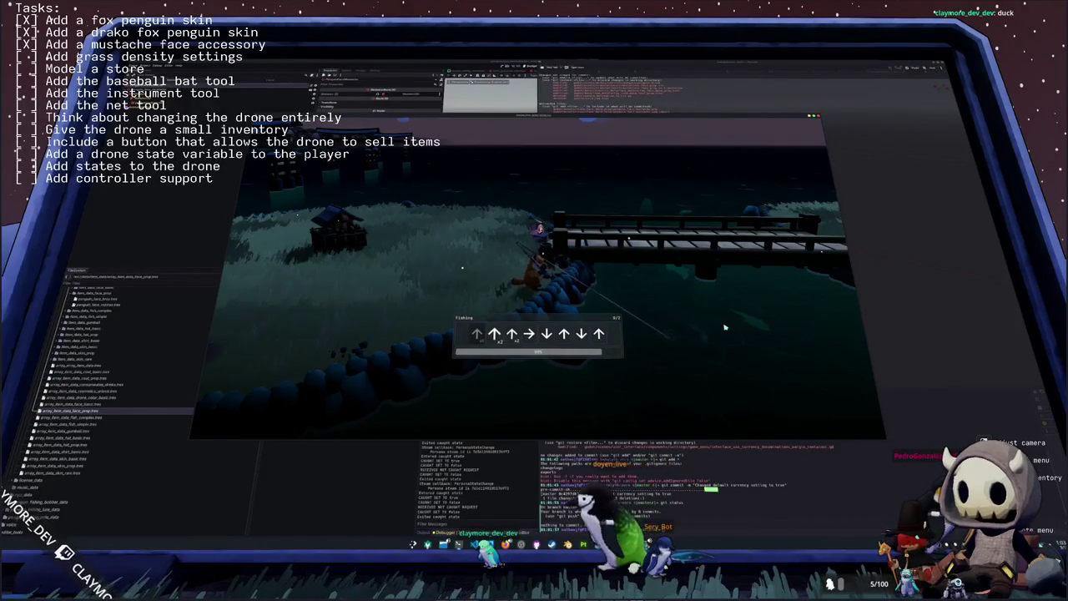
key("Up")
key("Up")
key("Up")
key("Right")
key("Down")
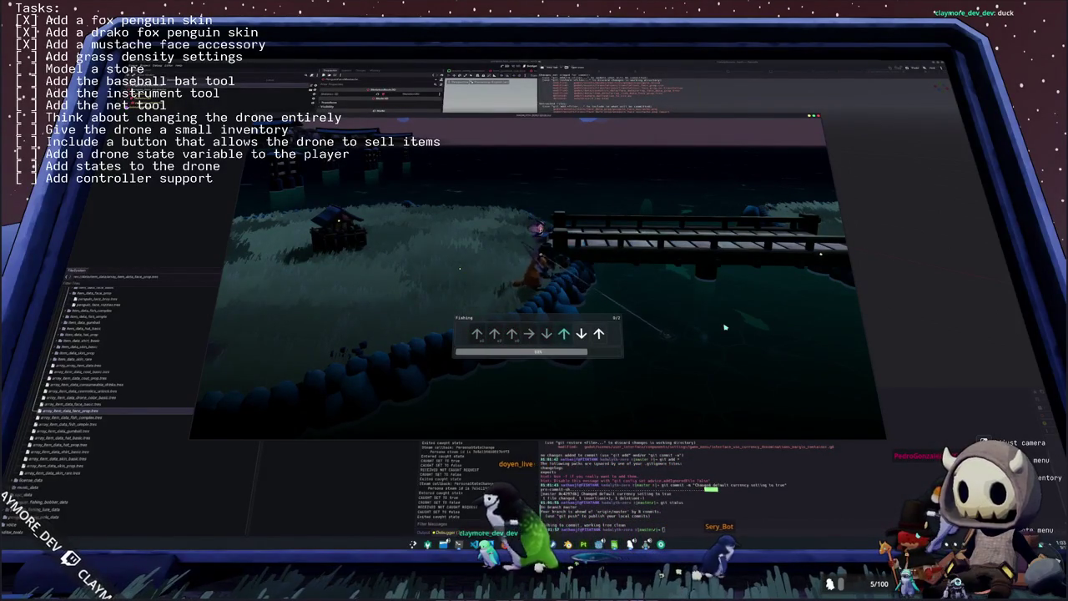
key("Up")
key("Down")
key("Up")
key("Left")
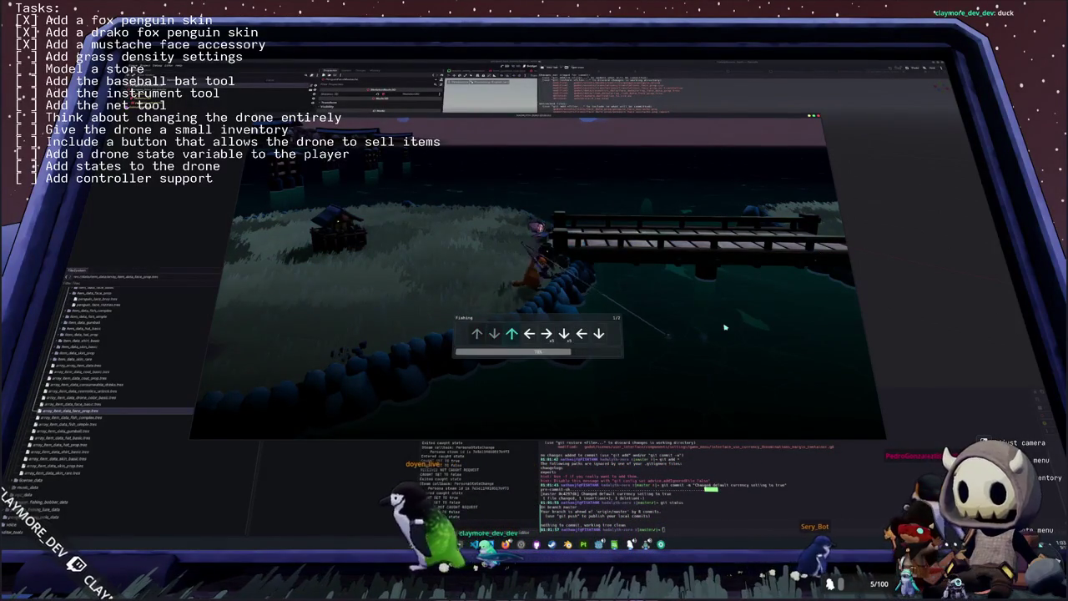
key("Right")
key("Down")
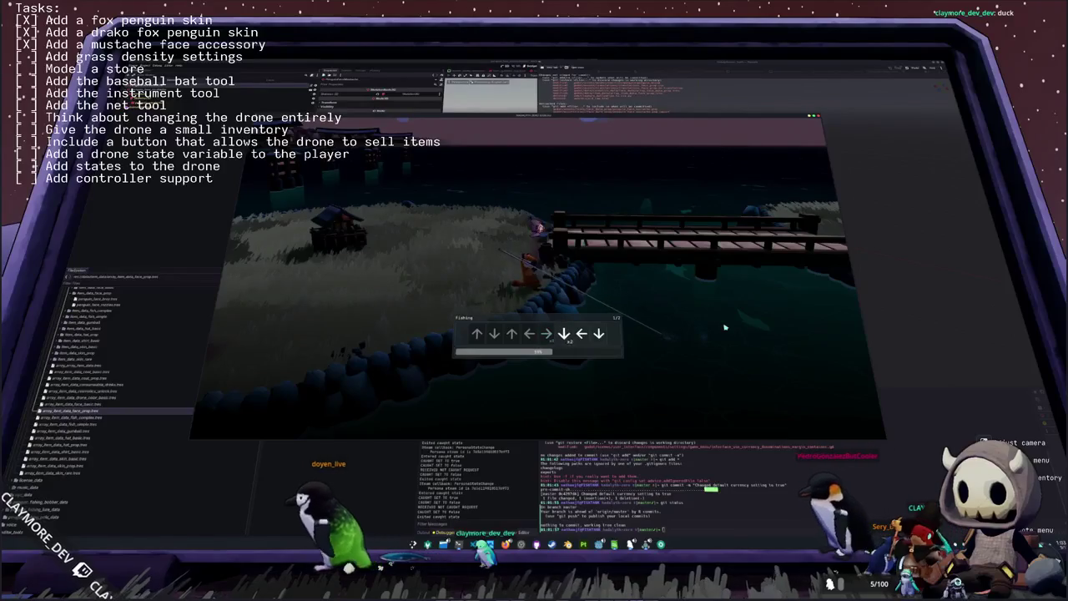
key("Left")
key("Down")
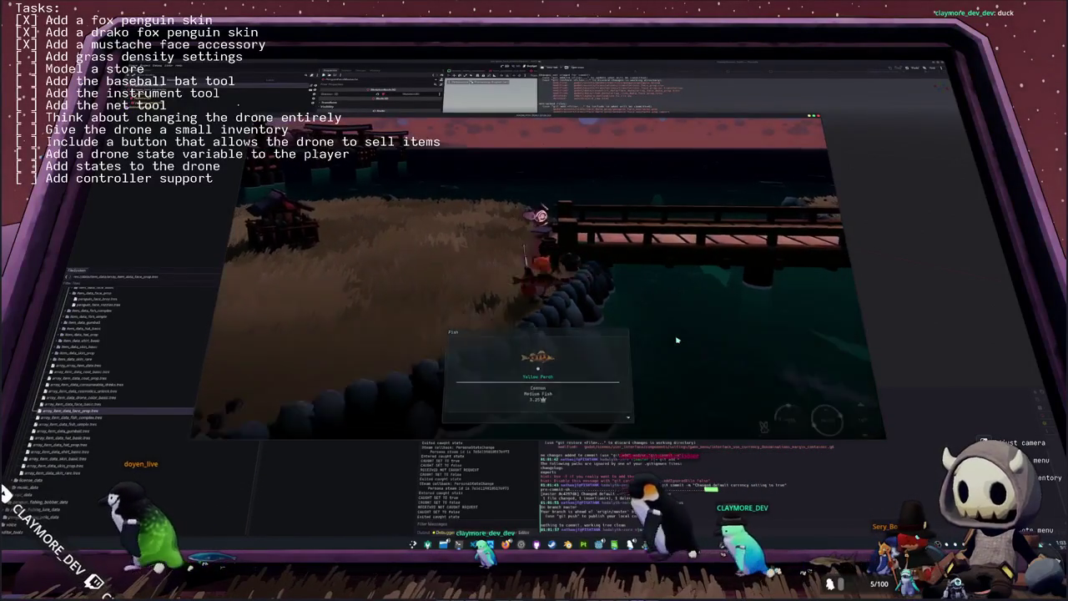
- Walk the fox onto the wooden bridge and turn around
key("w")
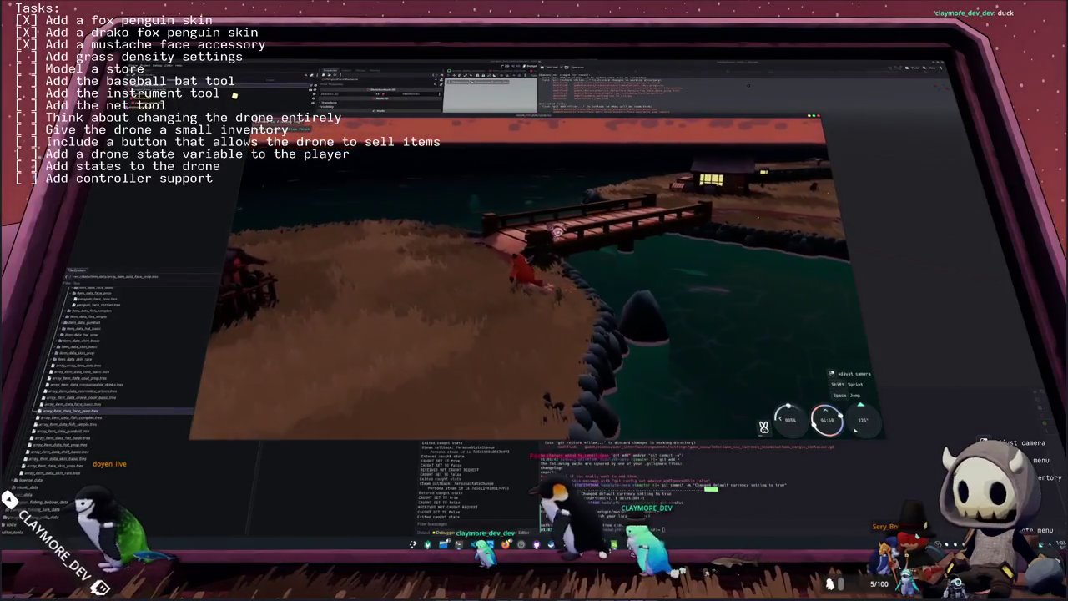
key("w")
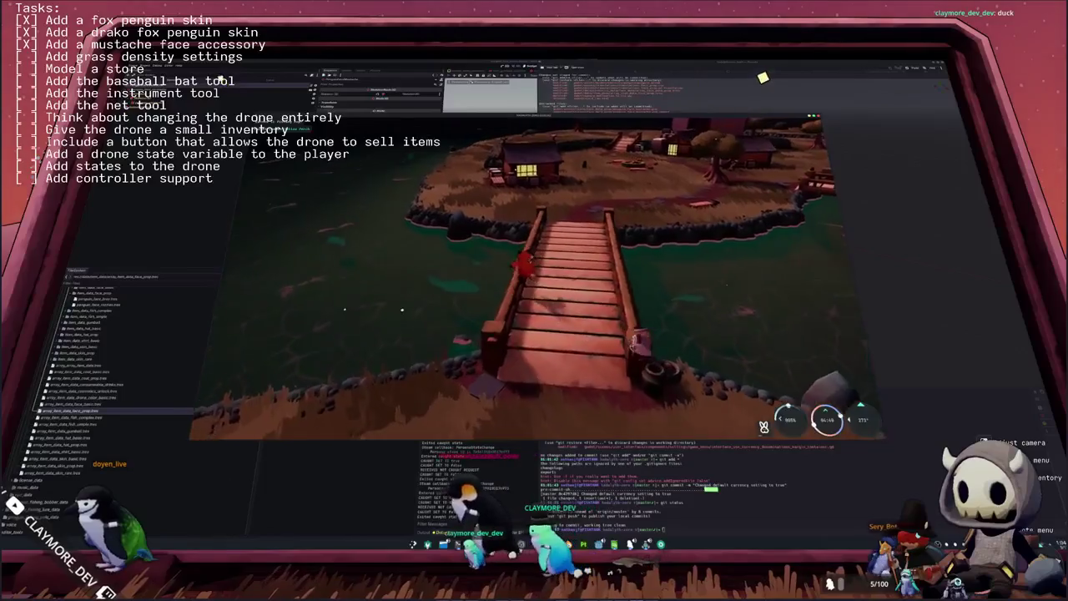
key("w")
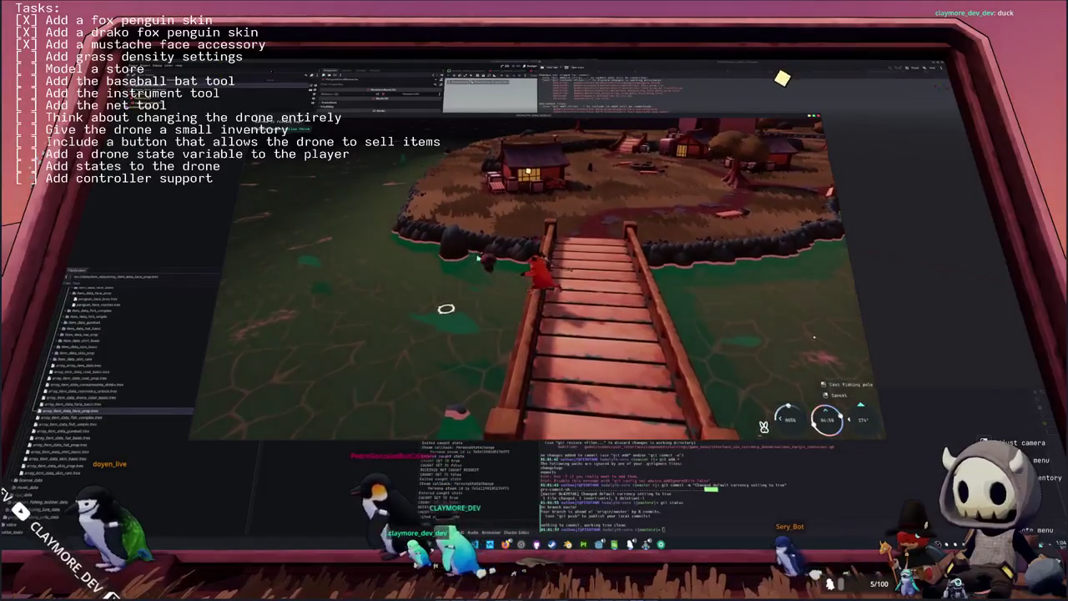
- Land a Leopard Shark from the bridge, then walk toward shore, cast again and reel in
left_click(600, 209)
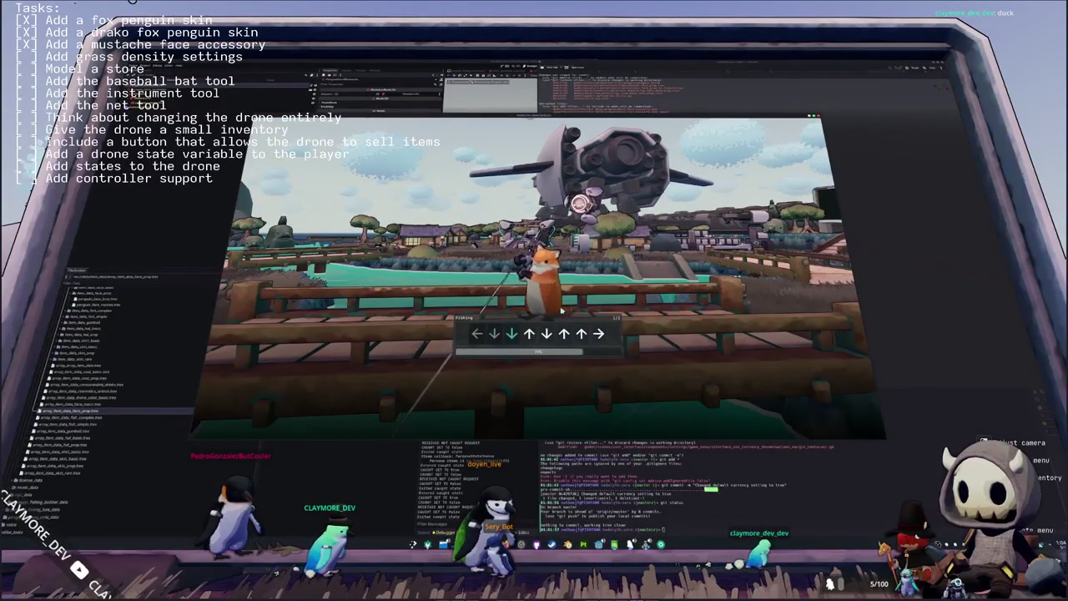
key("Right")
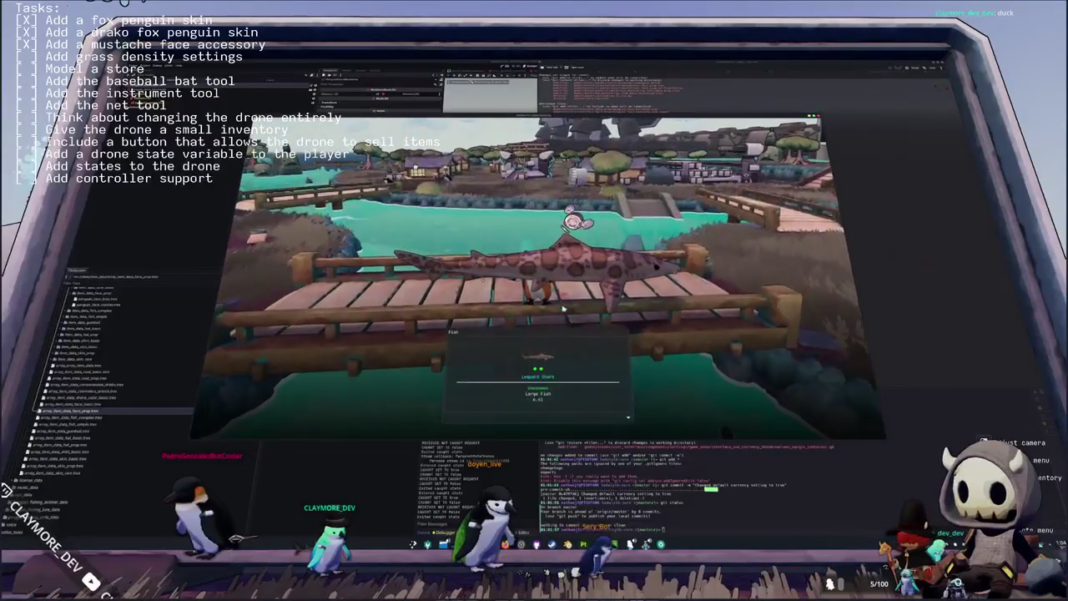
key("w")
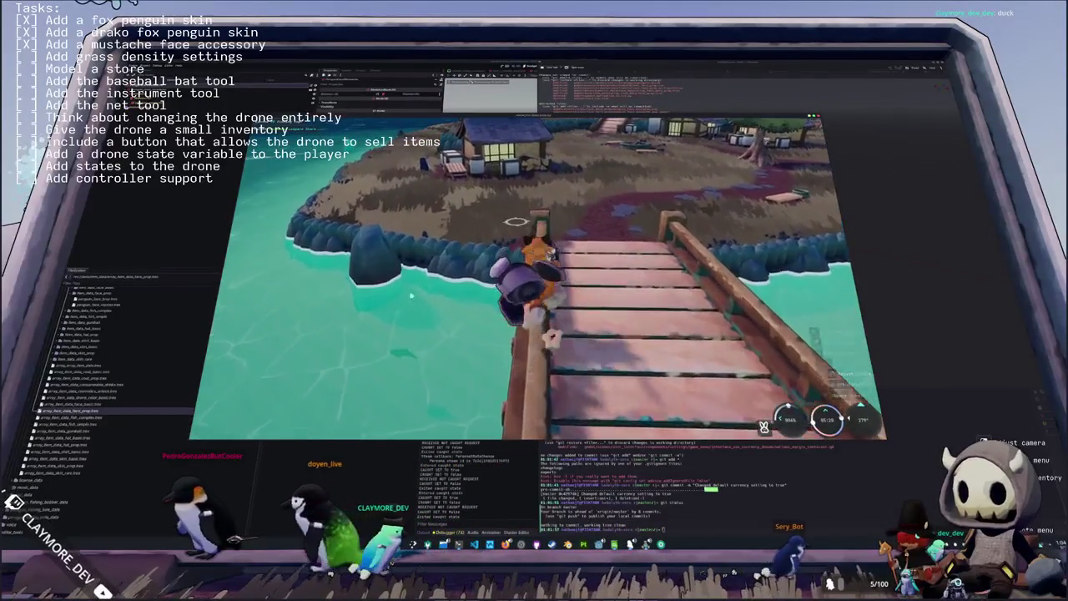
left_click(446, 302)
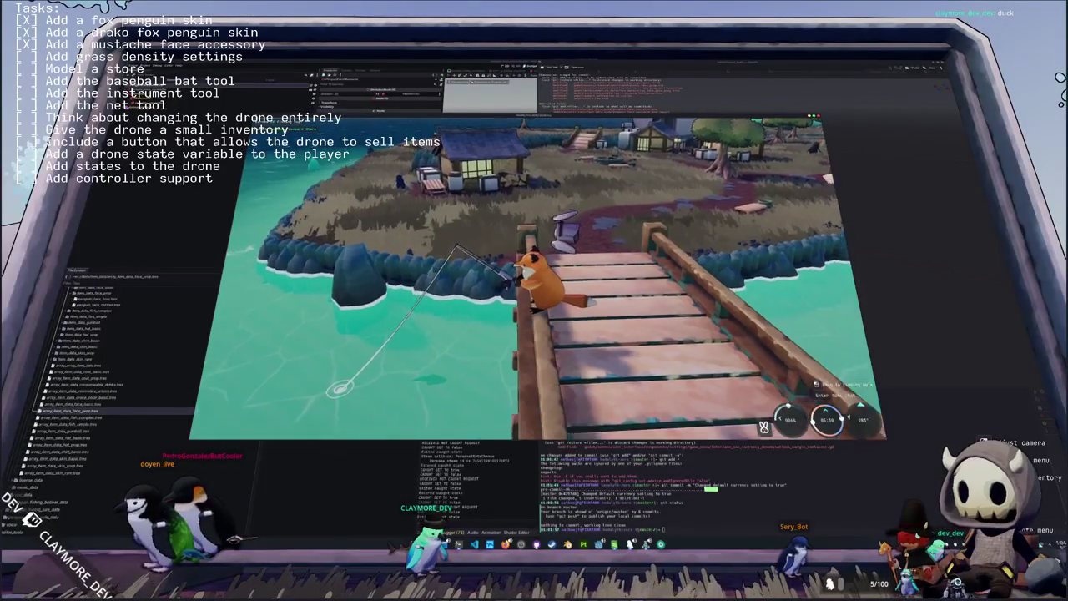
left_click(502, 482)
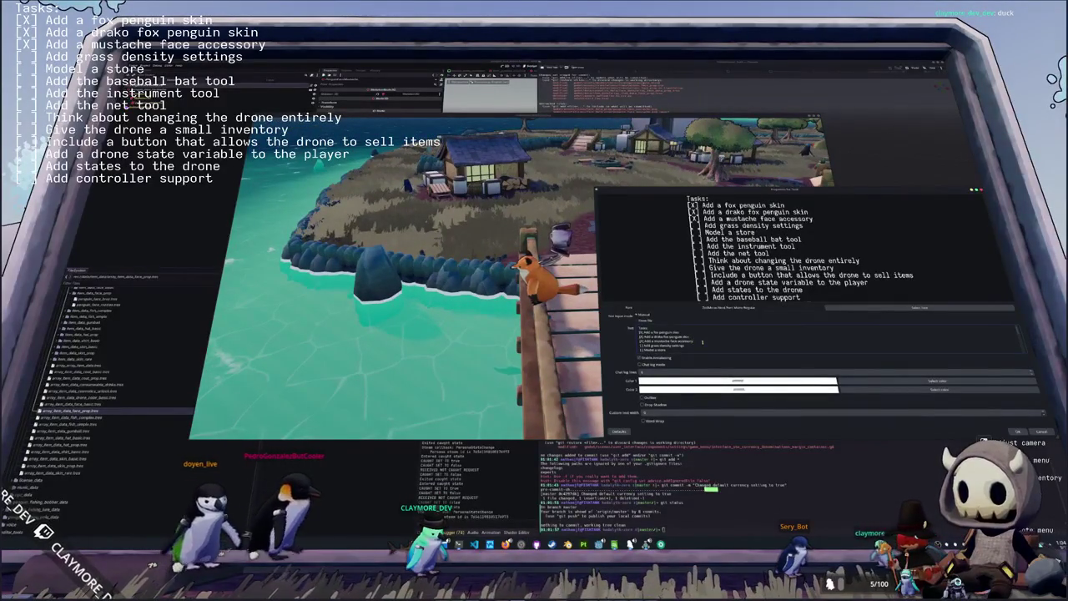
- Add '[ ] Add a static toggle to the penguin when its in an interaction' to Tasks, extending it with 'unless it's standing onto'
key("Return")
type("[ ] Add a s")
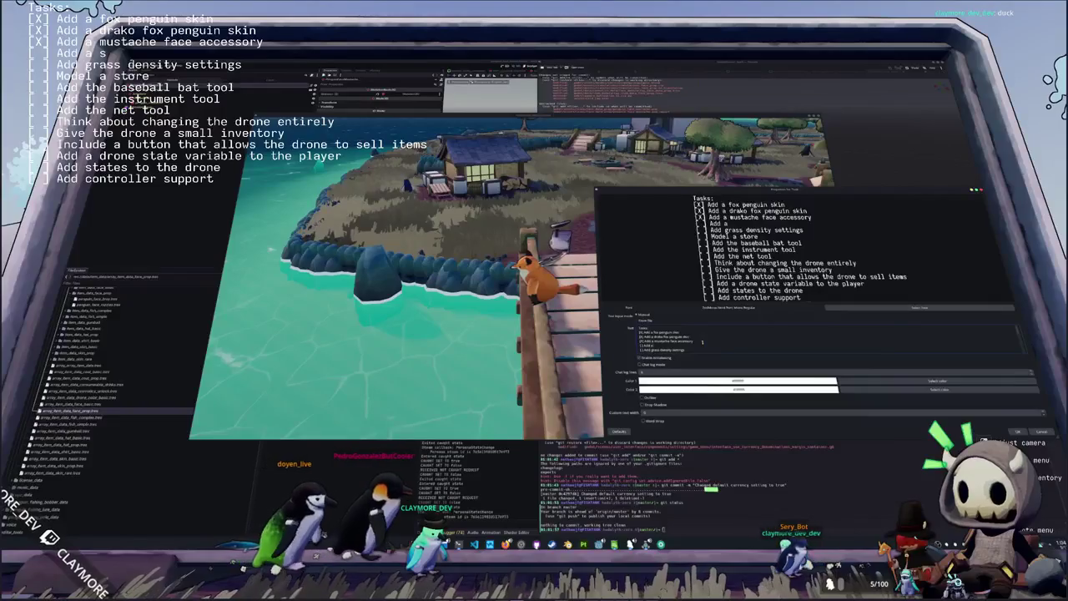
type("tatic toggle to t")
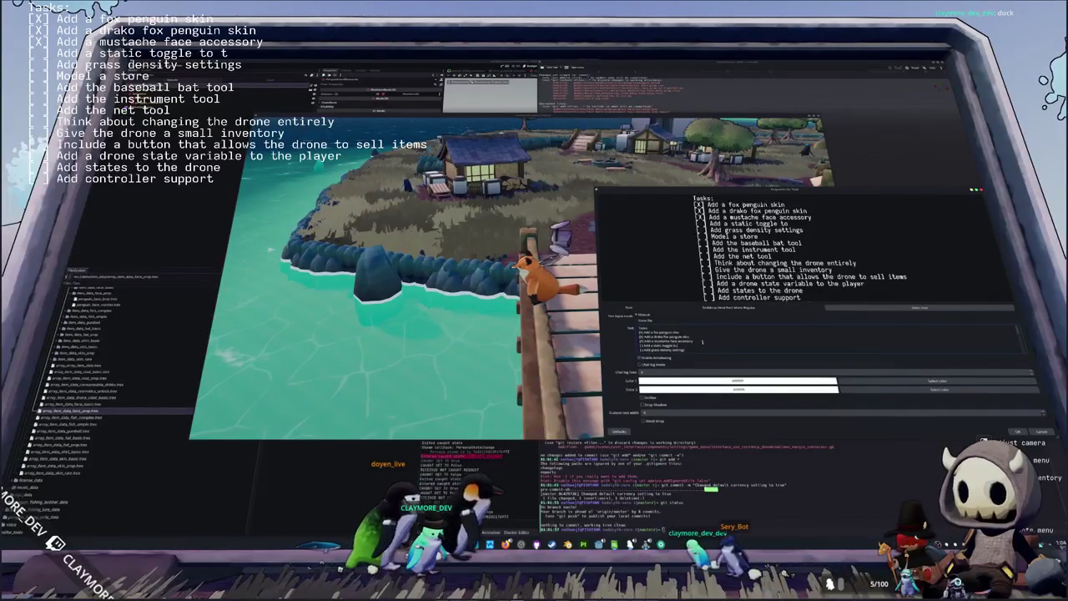
type("he penguin when its")
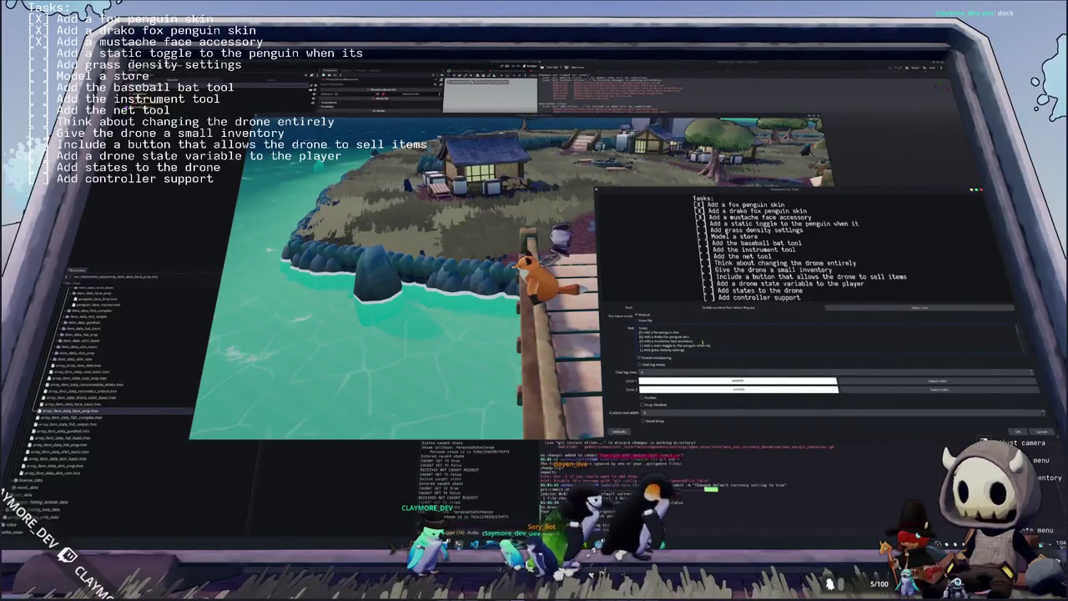
type(" in an interacti")
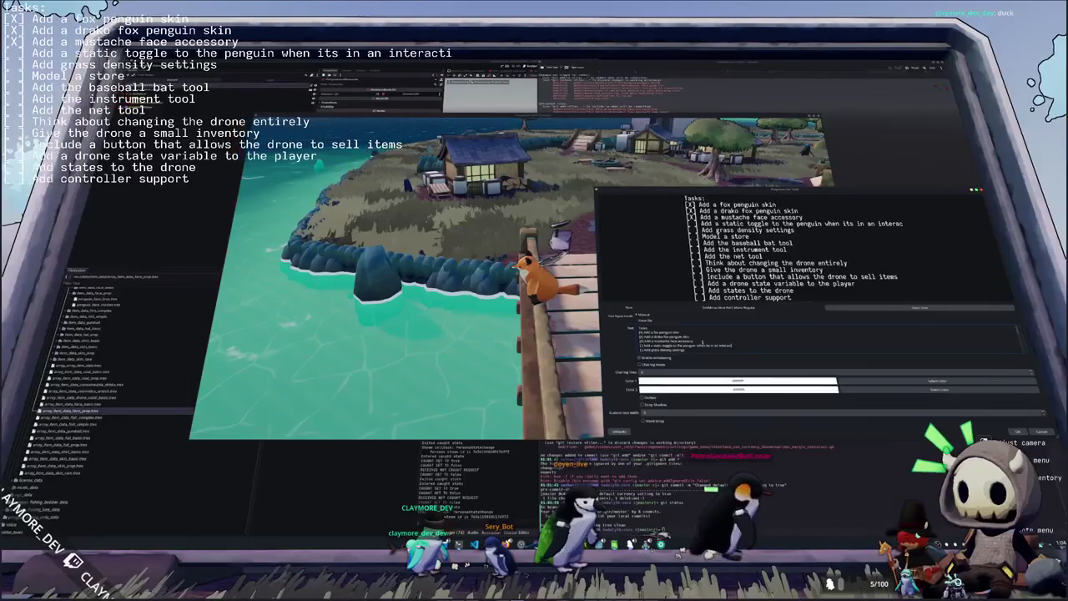
type("on")
key("Return")
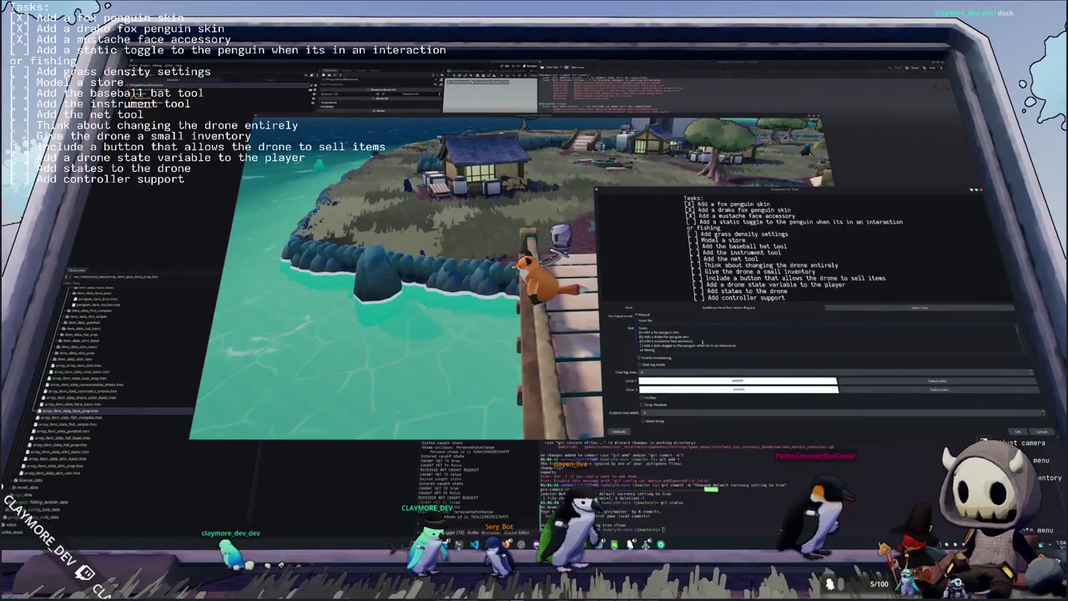
key("Return")
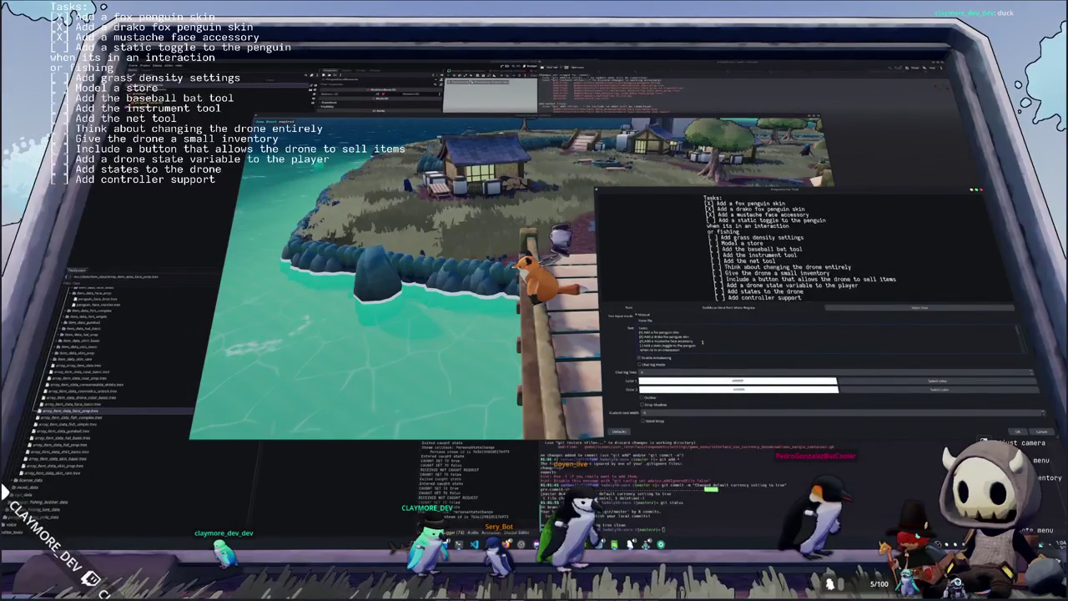
key("Delete")
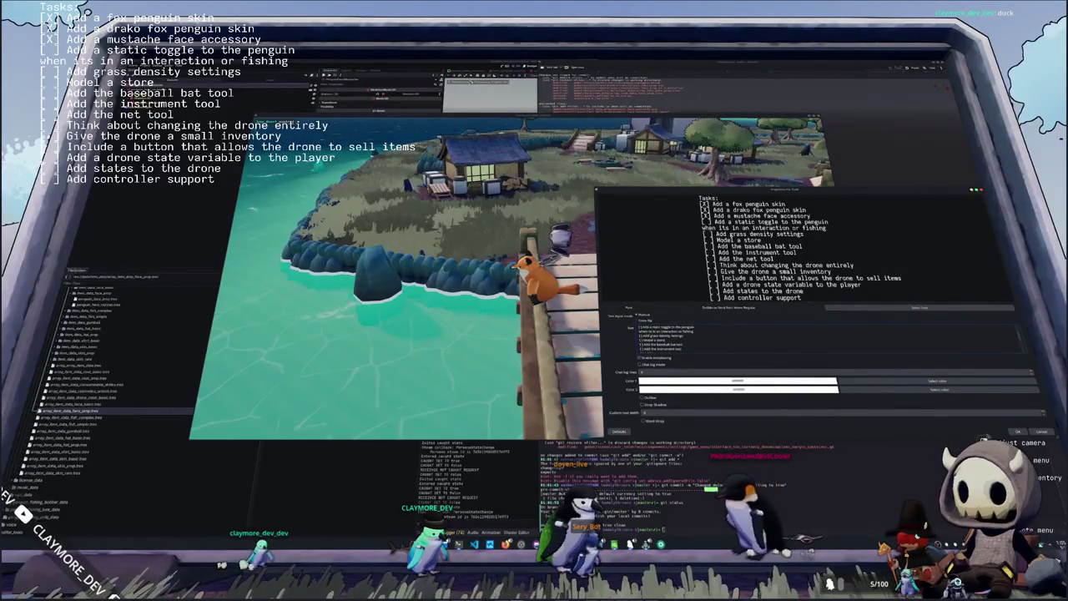
left_click(1018, 431)
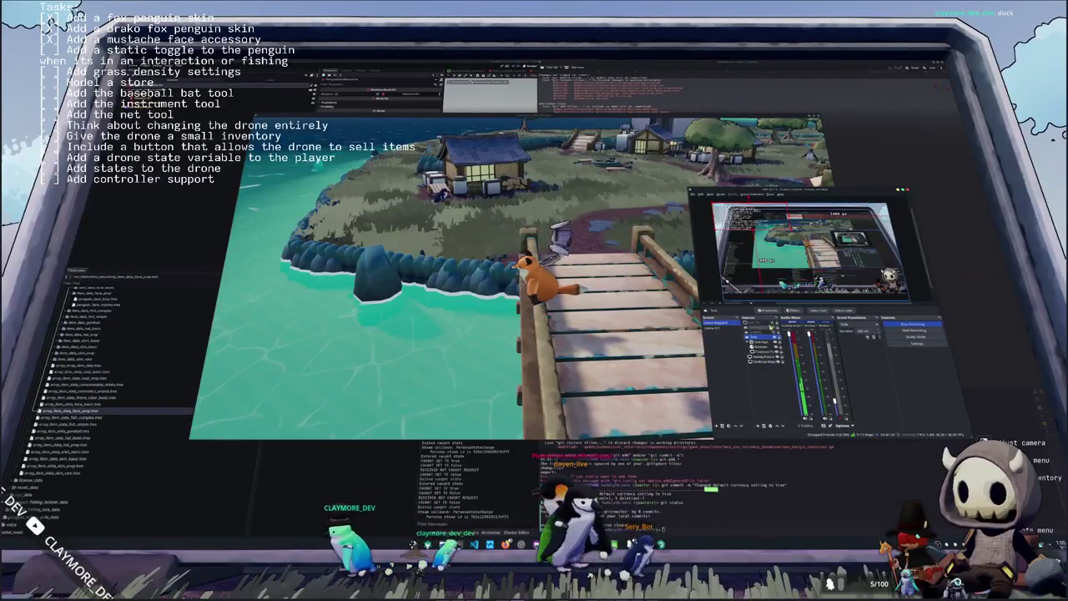
double_click(756, 337)
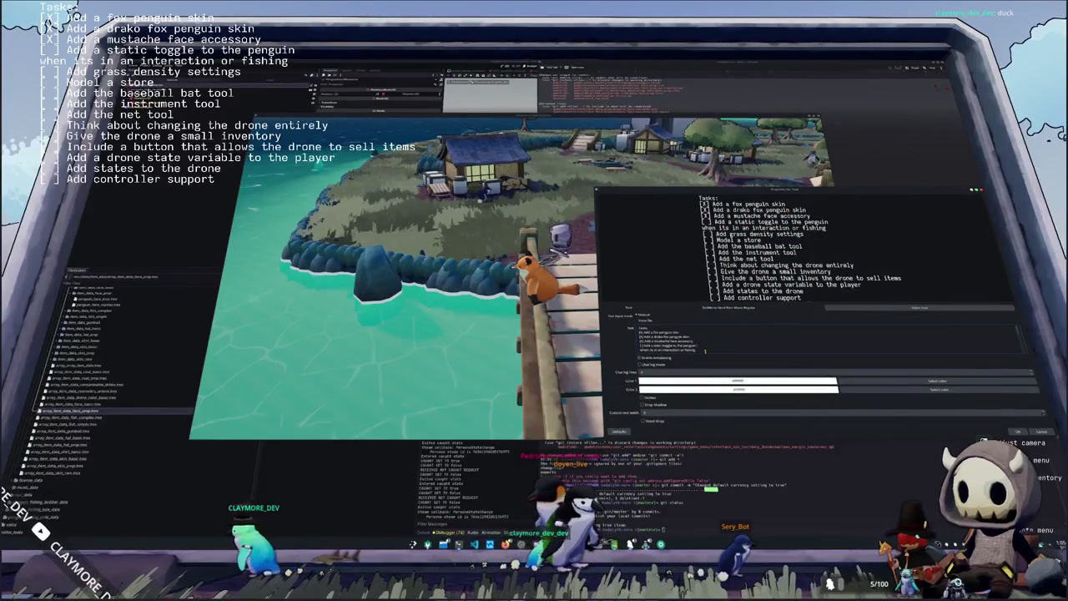
type(" unless its")
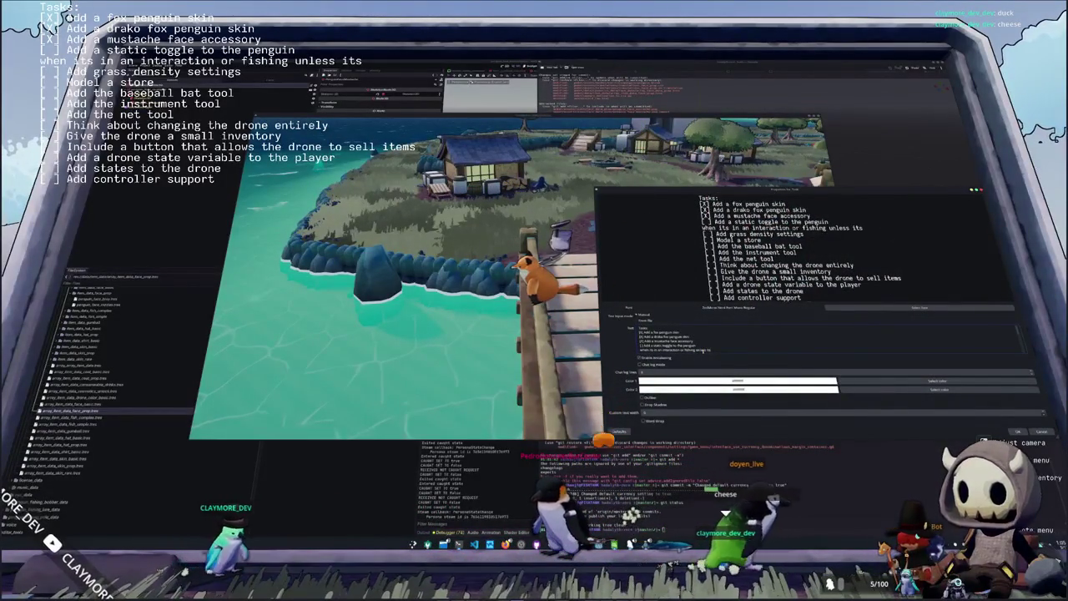
key("BackSpace")
type("'s")
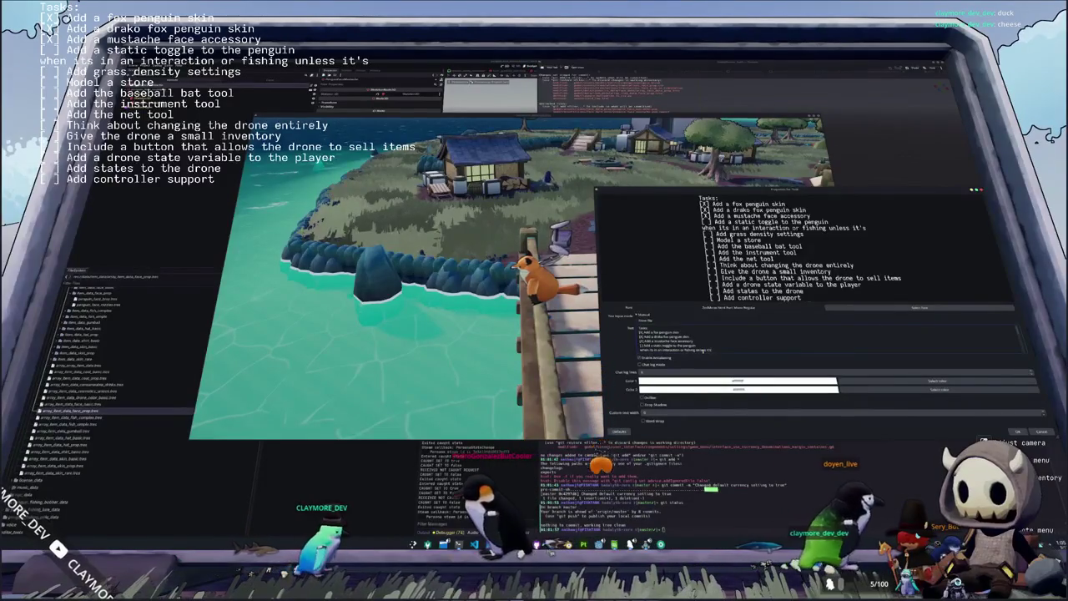
type(" standingonto")
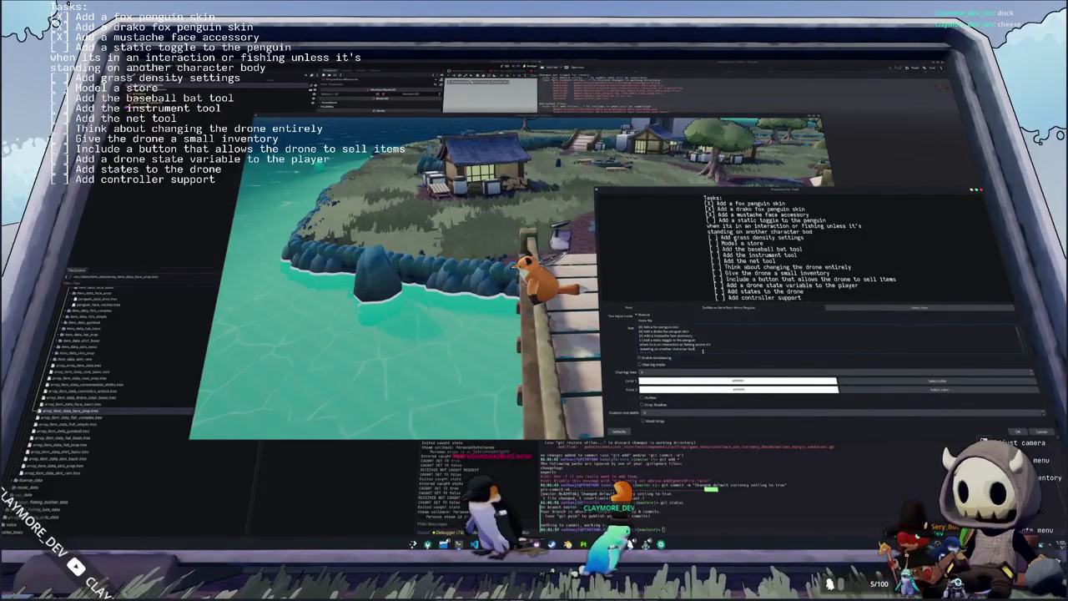
- Apply the finished task text, then switch to the running game and quit it
left_click(1017, 431)
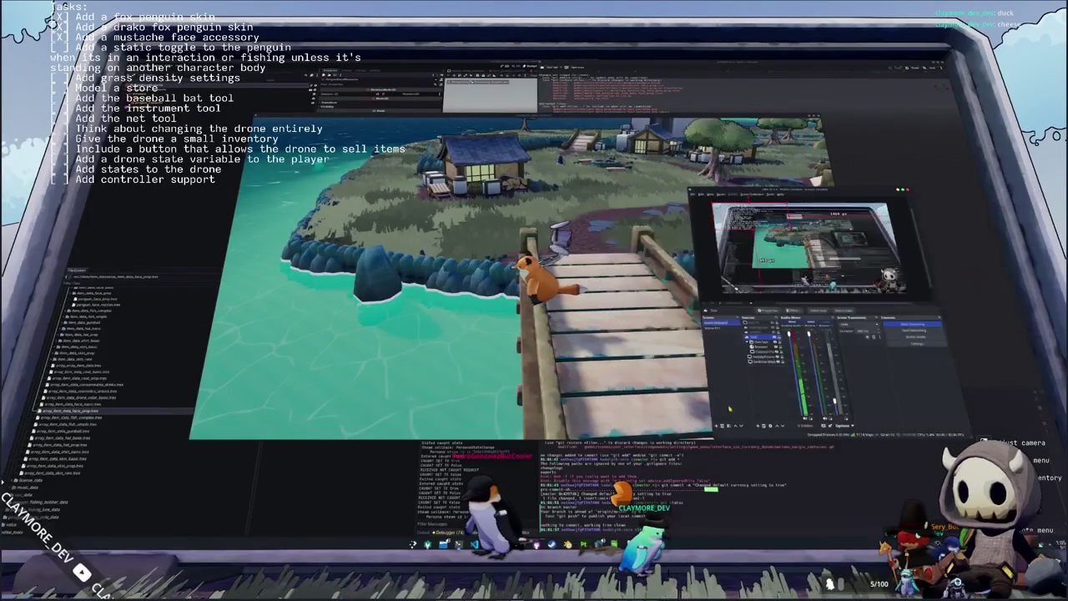
left_click(519, 344)
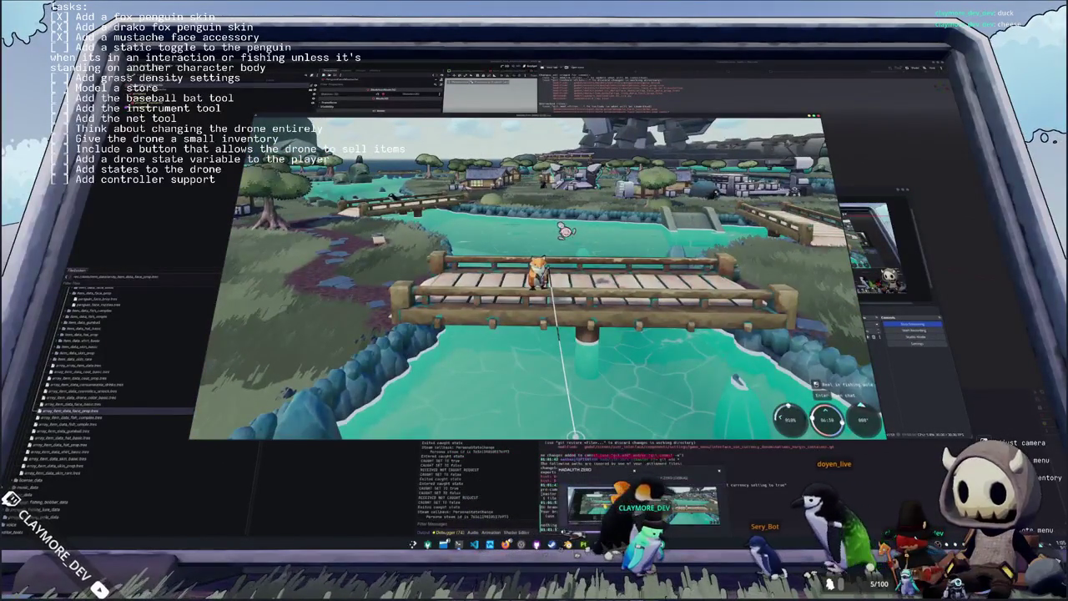
left_click(544, 548)
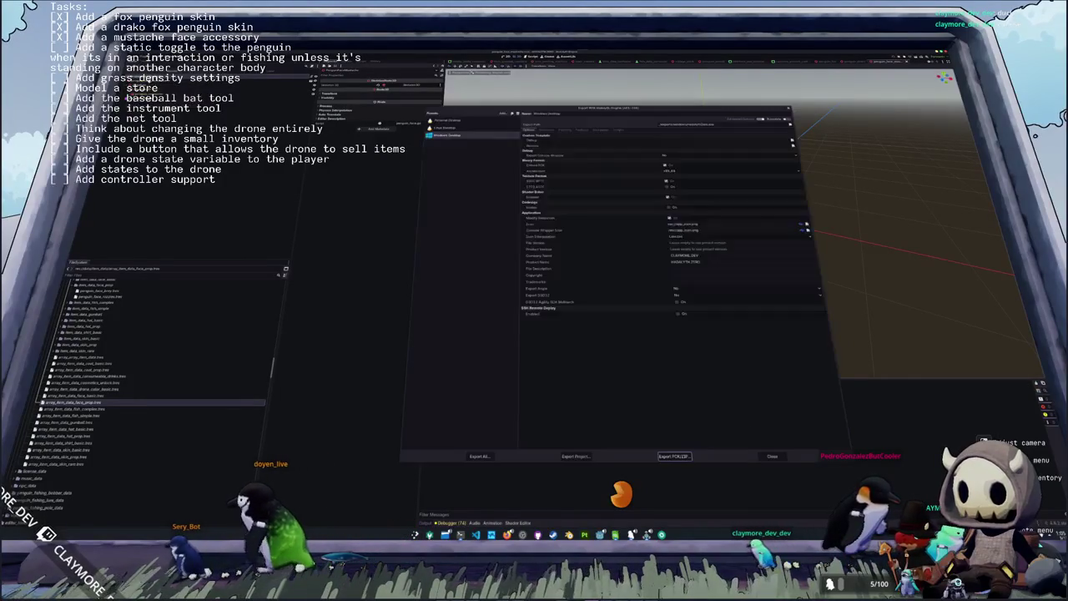
- Export all release builds, then land a Giant Triton Sea Snail with Down, Right, Up, Left and display it
left_click(479, 456)
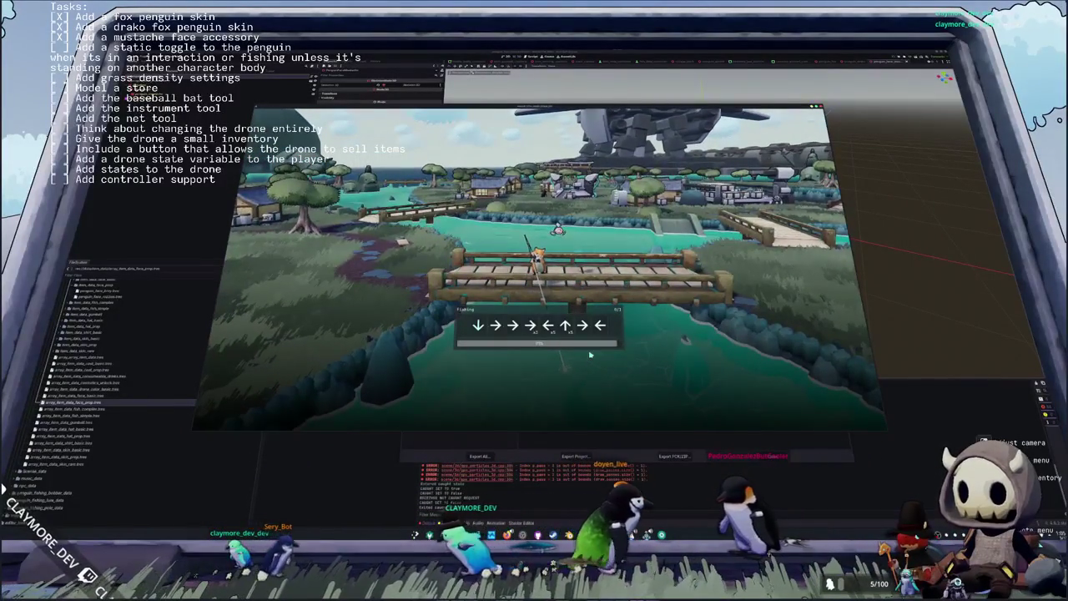
key("Down")
key("Right")
key("Right")
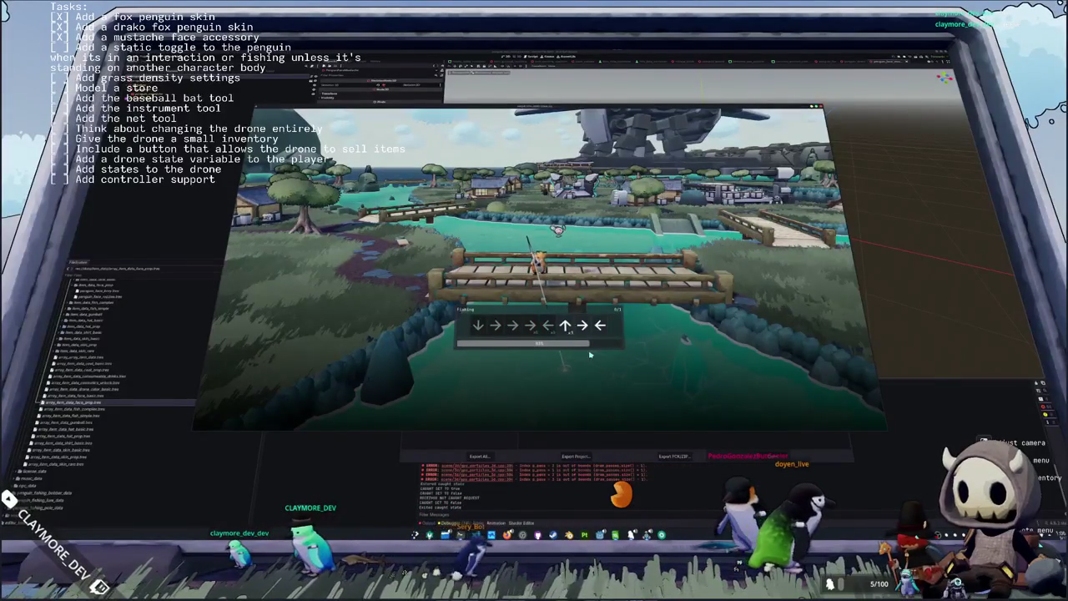
key("Up")
key("Left")
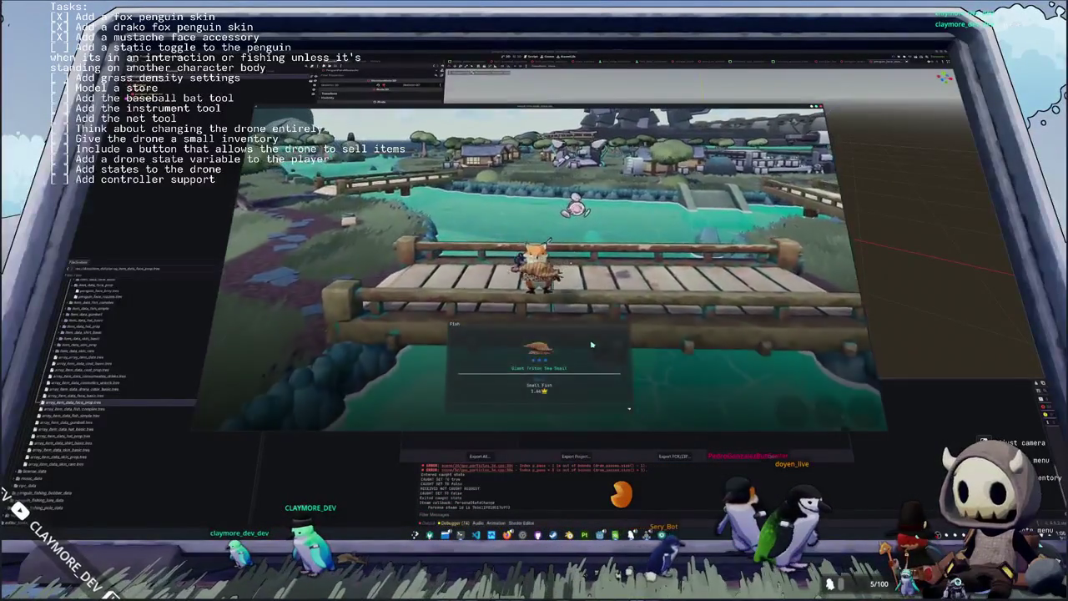
key("i")
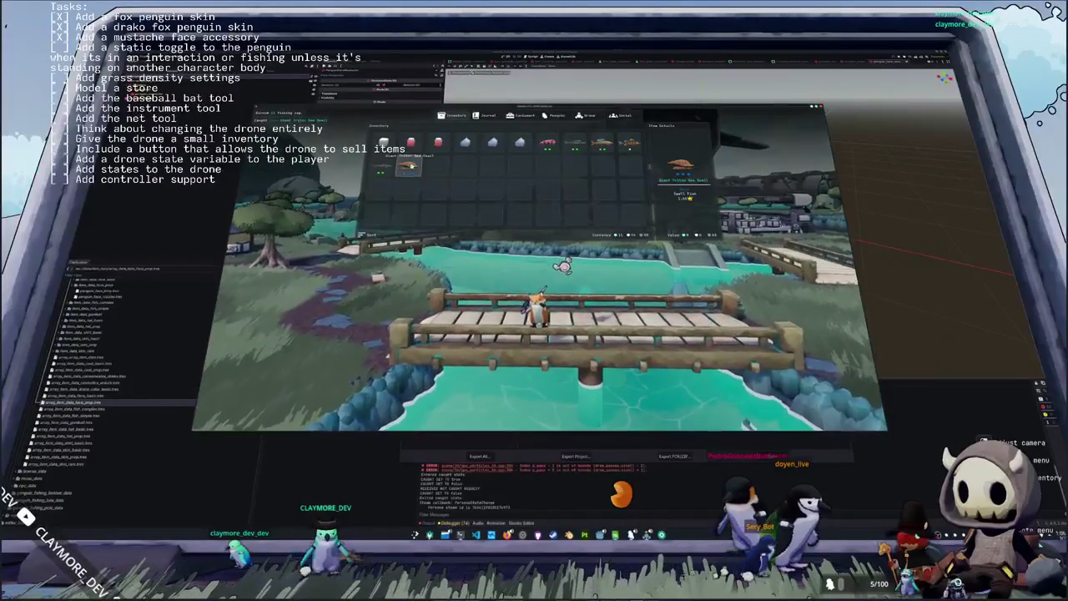
left_click(416, 175)
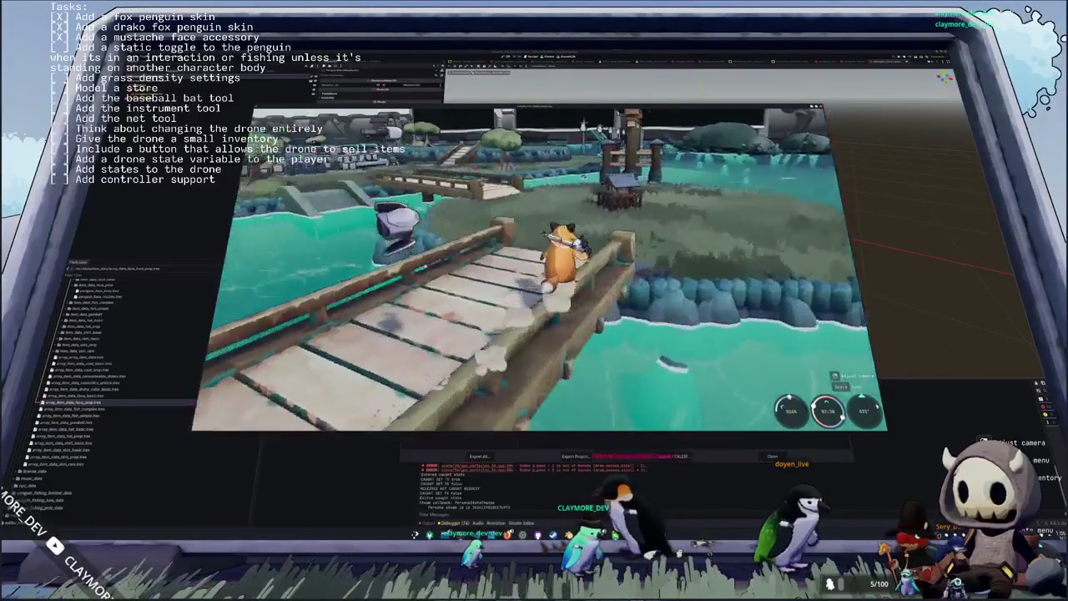
- Walk the fox across the bridge onto the grass path, check the inventory and open the vending machine shop
key("w")
key("i")
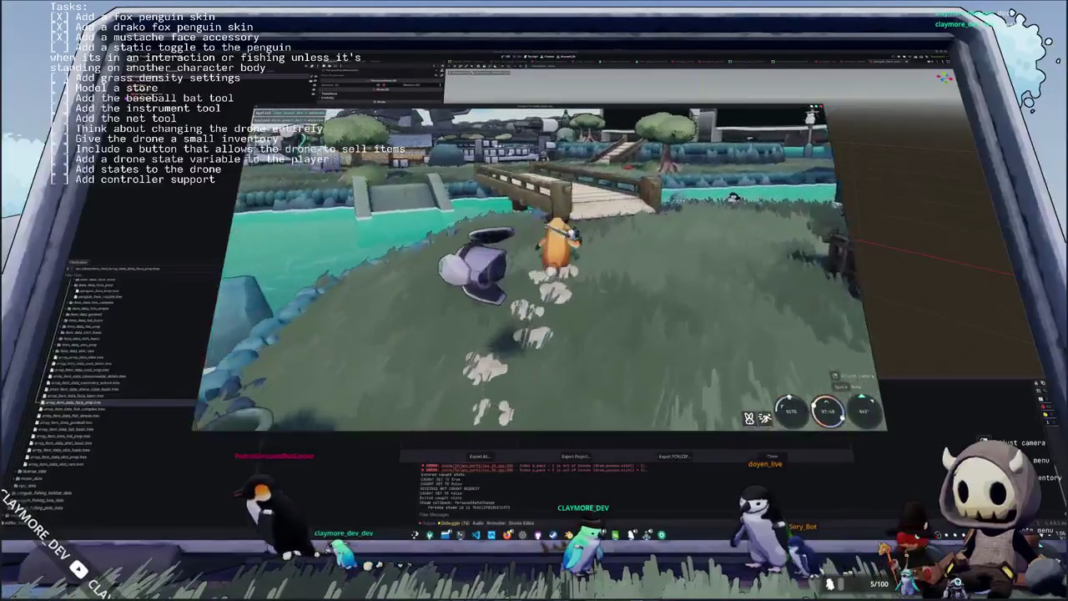
key("w")
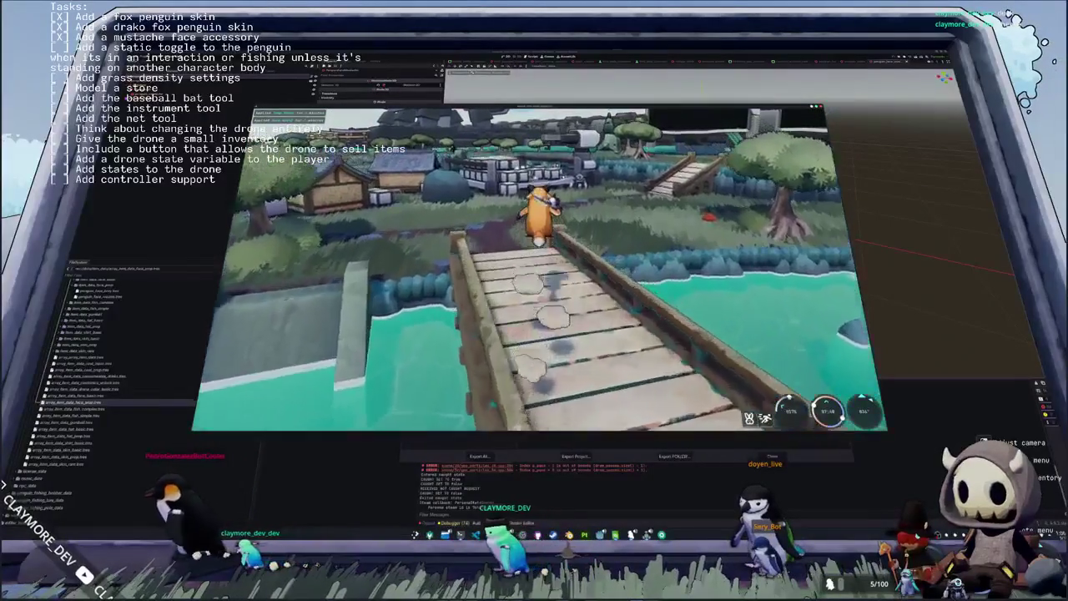
key("w")
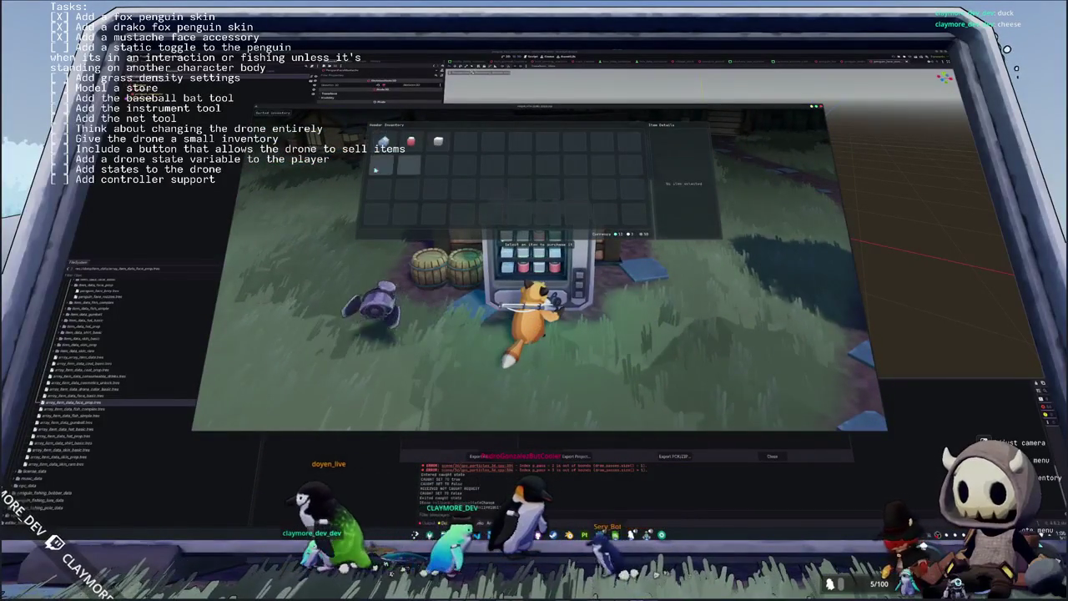
key("Escape")
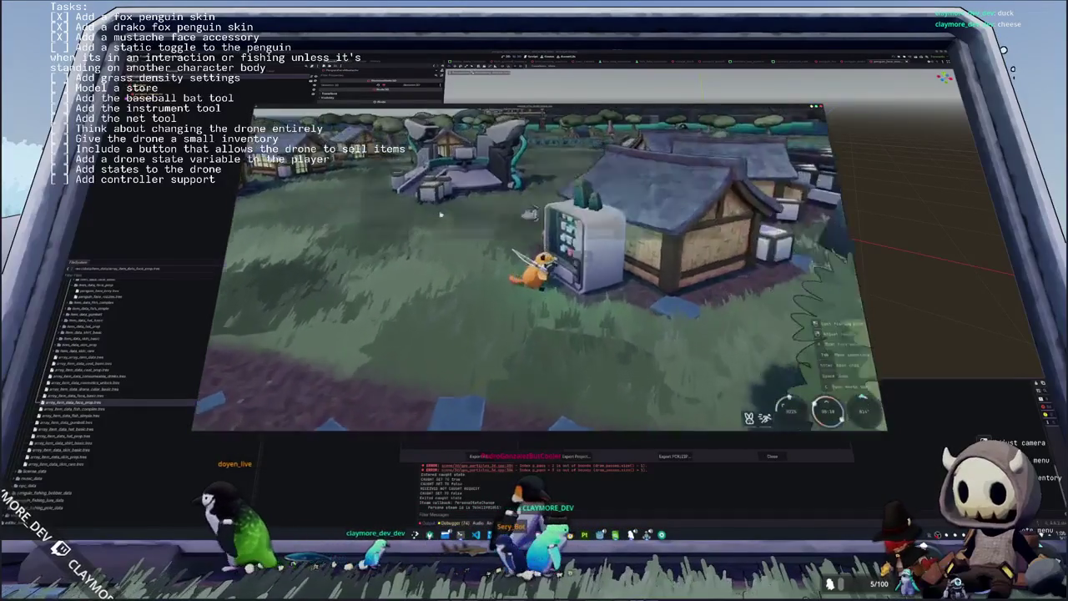
key("e")
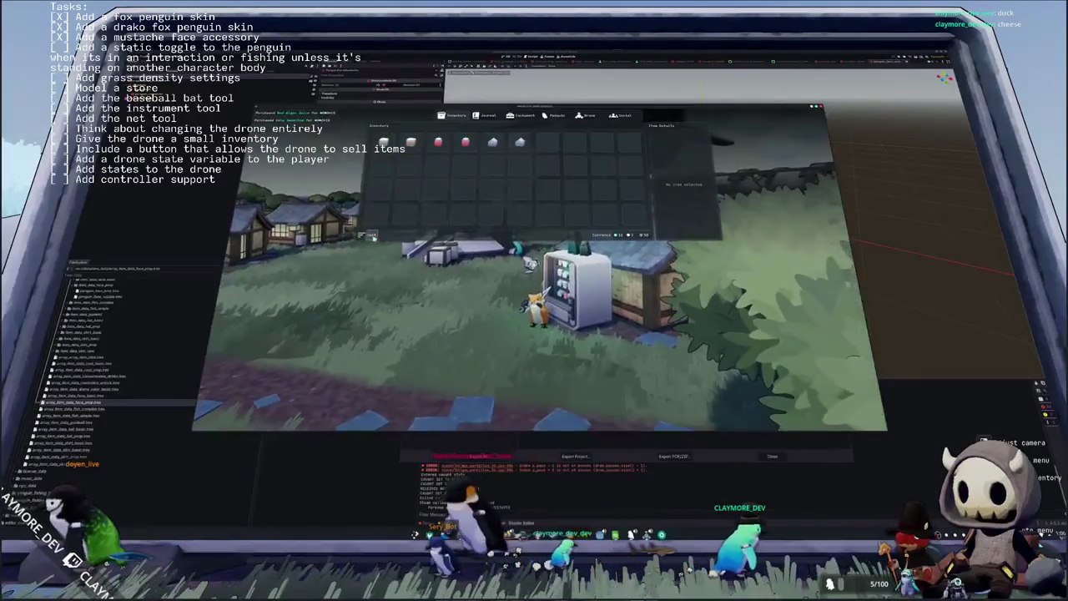
- Walk the fox around the drone station toward the houses, then start Export All for every preset
key("w")
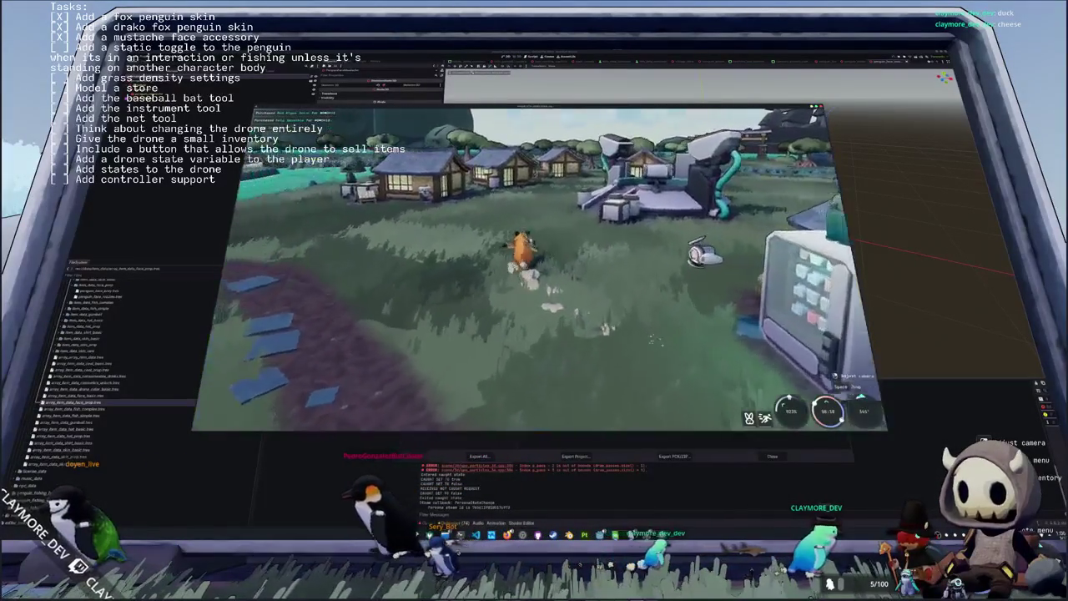
key("w")
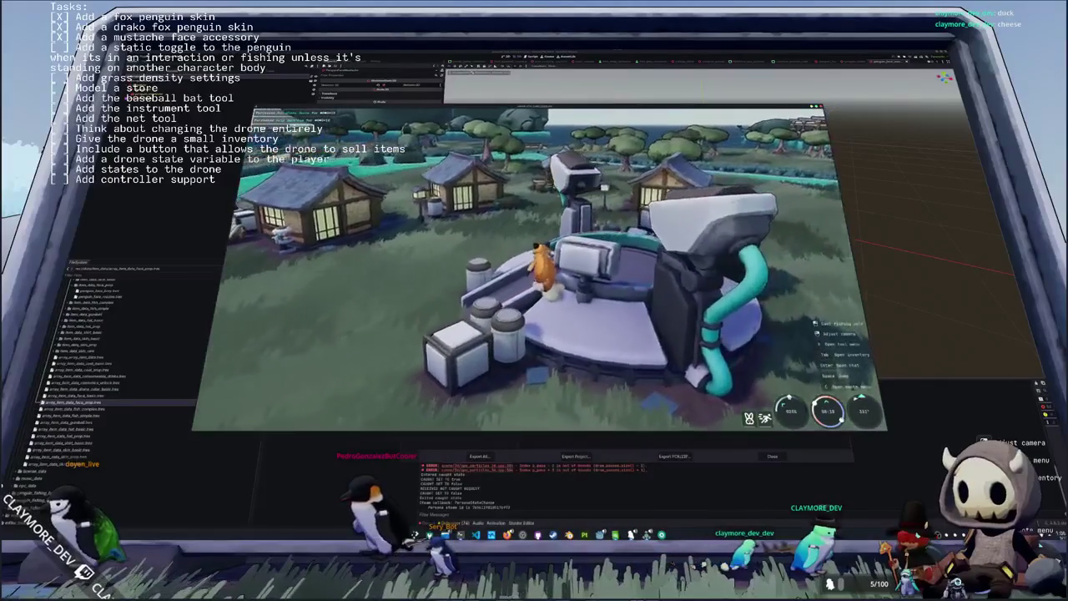
key("w")
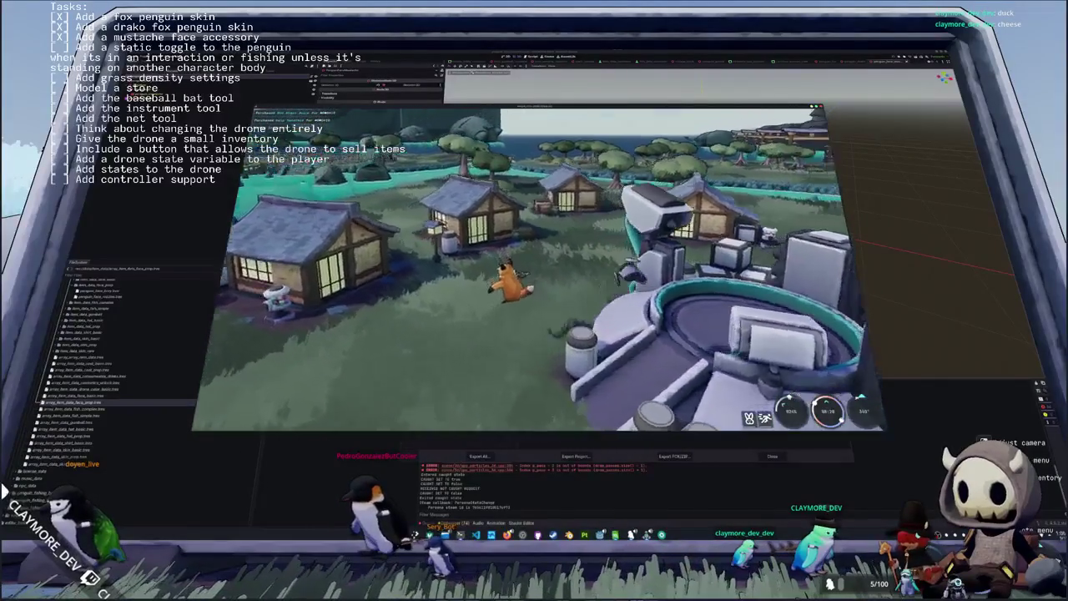
left_click(491, 456)
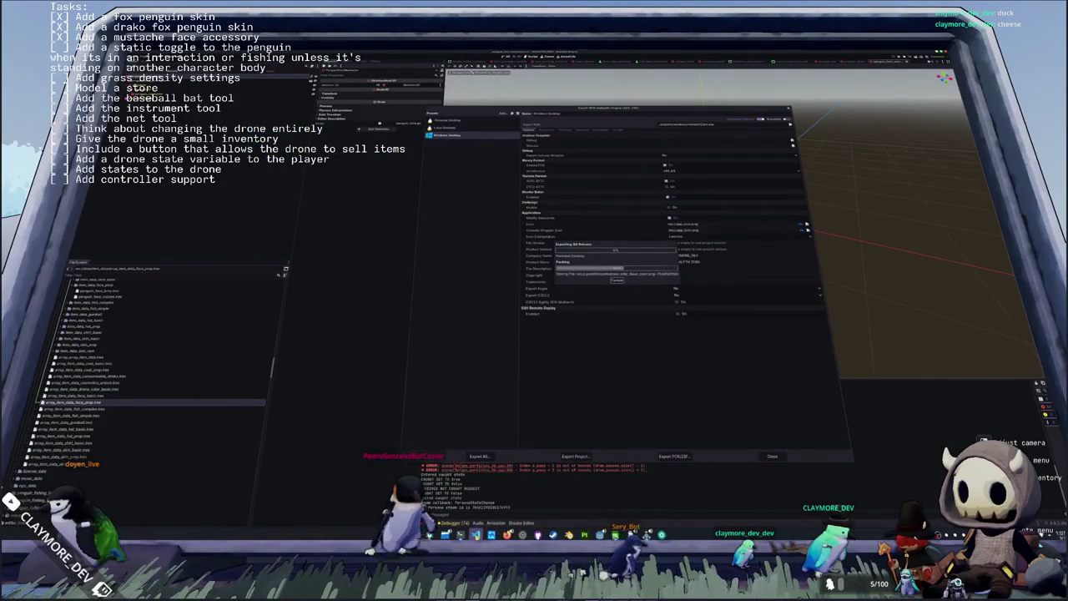
- Glance at the external code editor, then return to the Godot release export progress
left_click(492, 534)
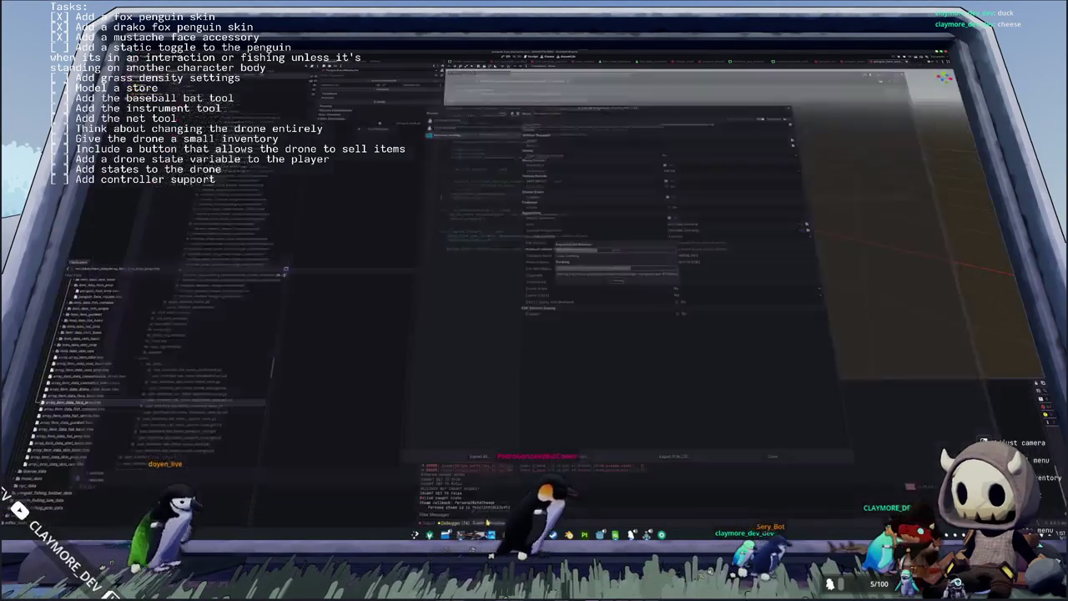
left_click(446, 534)
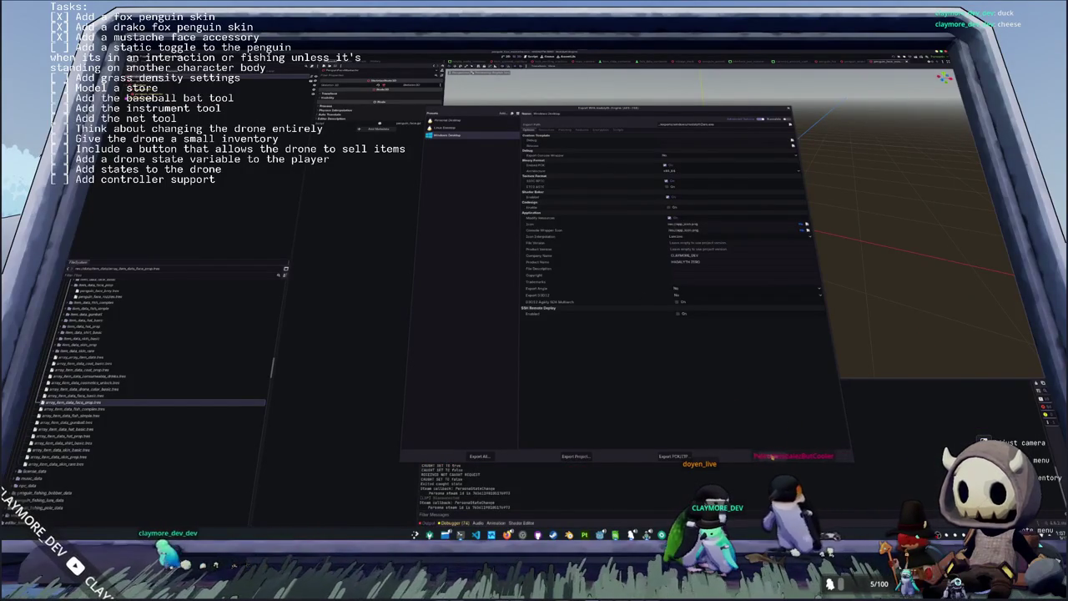
- Re-export all presets as Release builds and run git status to confirm a clean tree
left_click(477, 455)
left_click(572, 262)
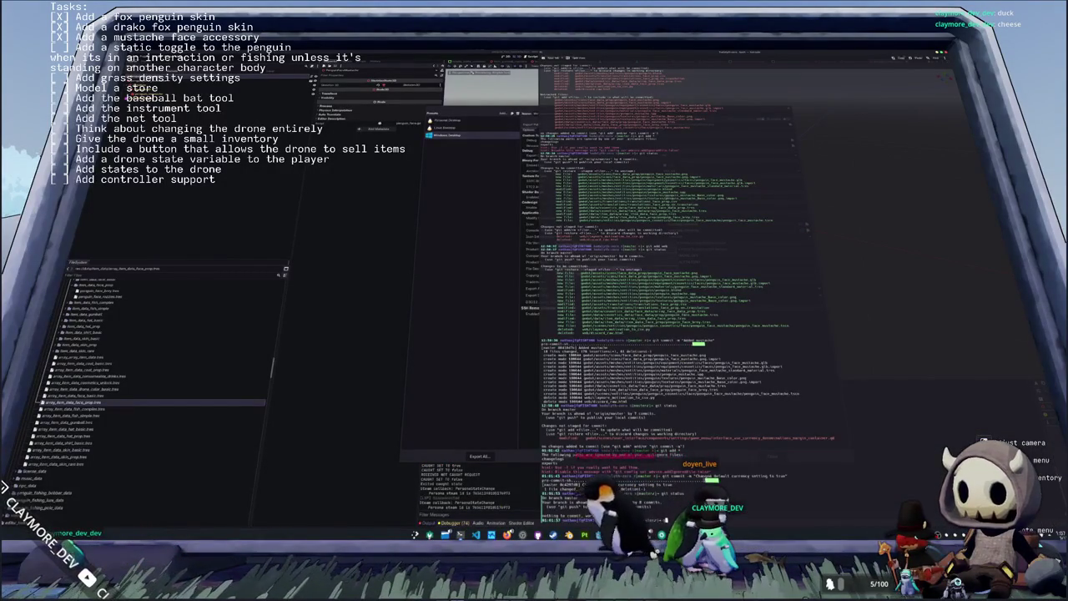
type("git status")
key("Return")
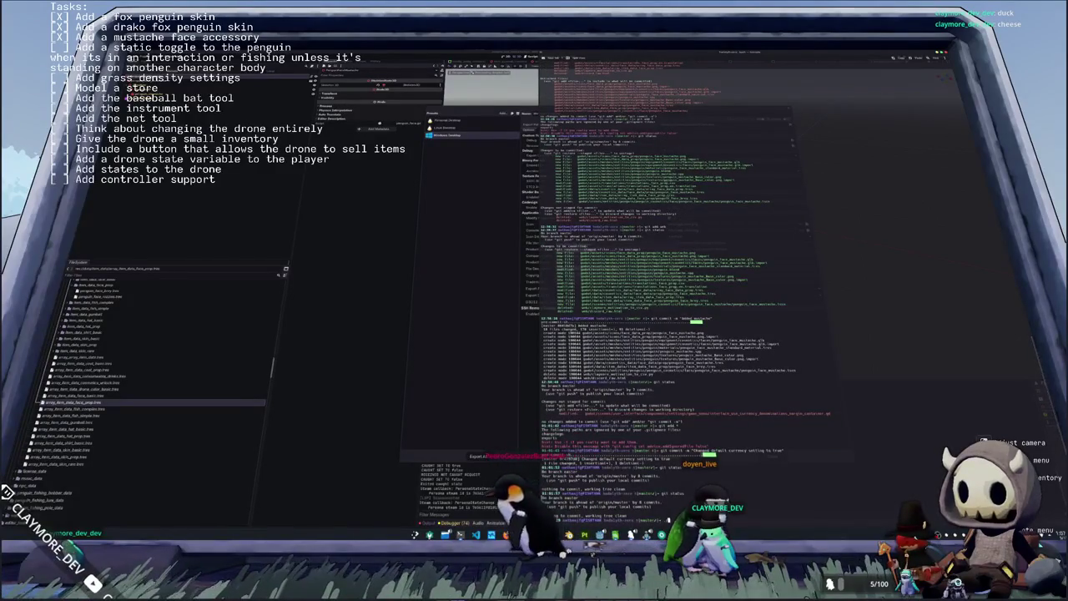
- Launch the ./steam.sh upload script and enter the Steam account password
type("./steam")
key("Tab")
key("Tab")
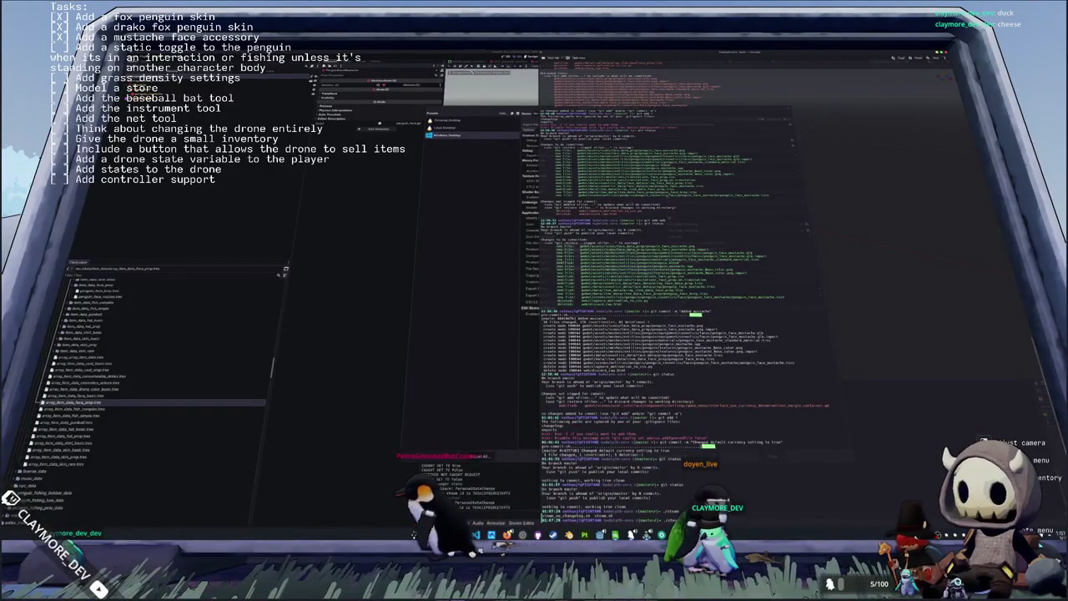
left_click(483, 316)
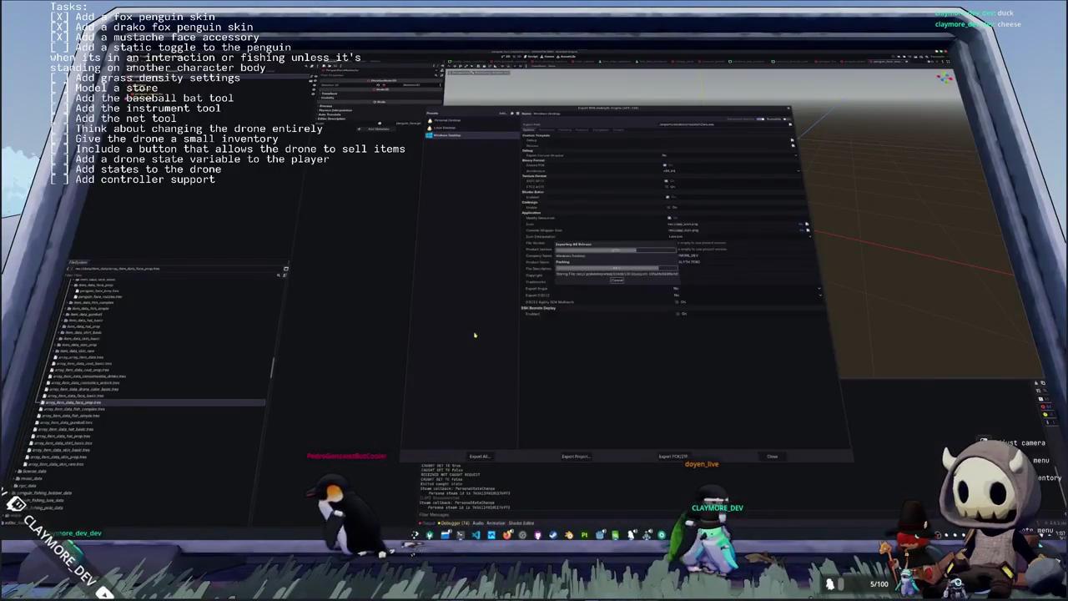
key("alt+Tab")
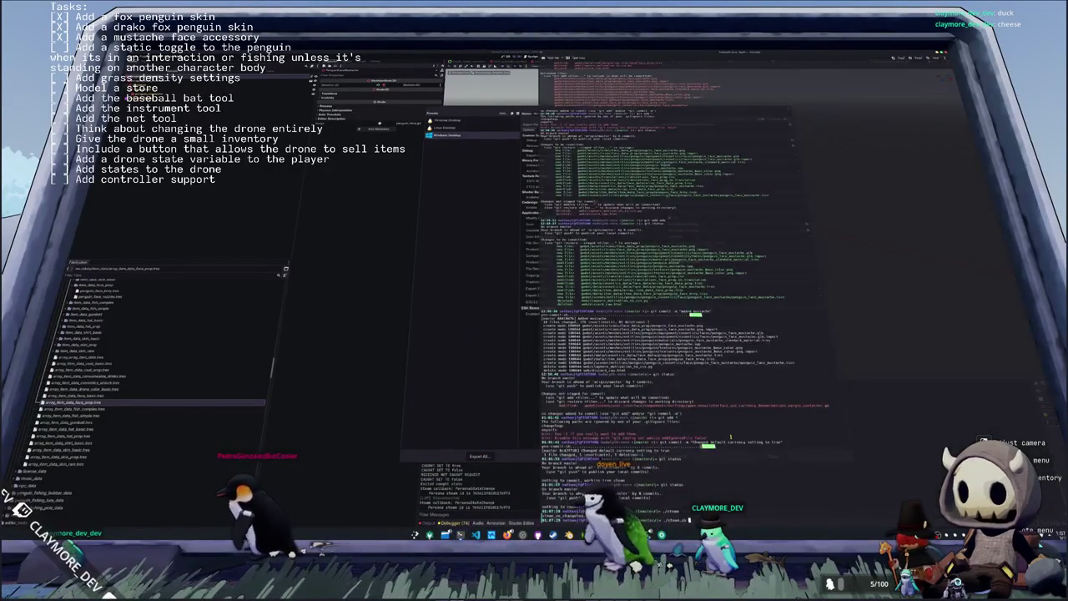
type(".sh")
key("Return")
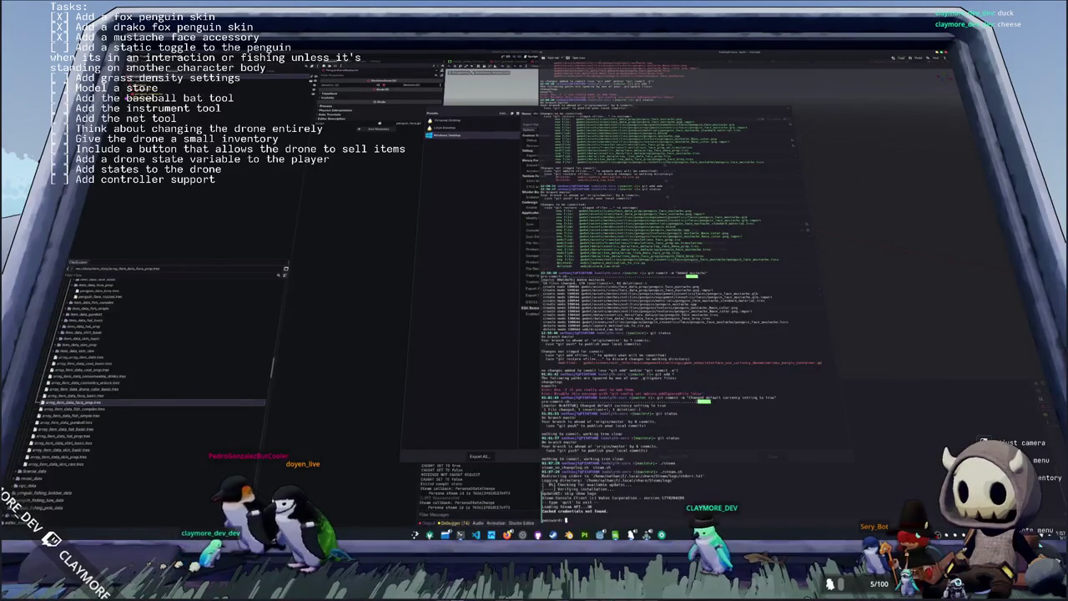
key("Return")
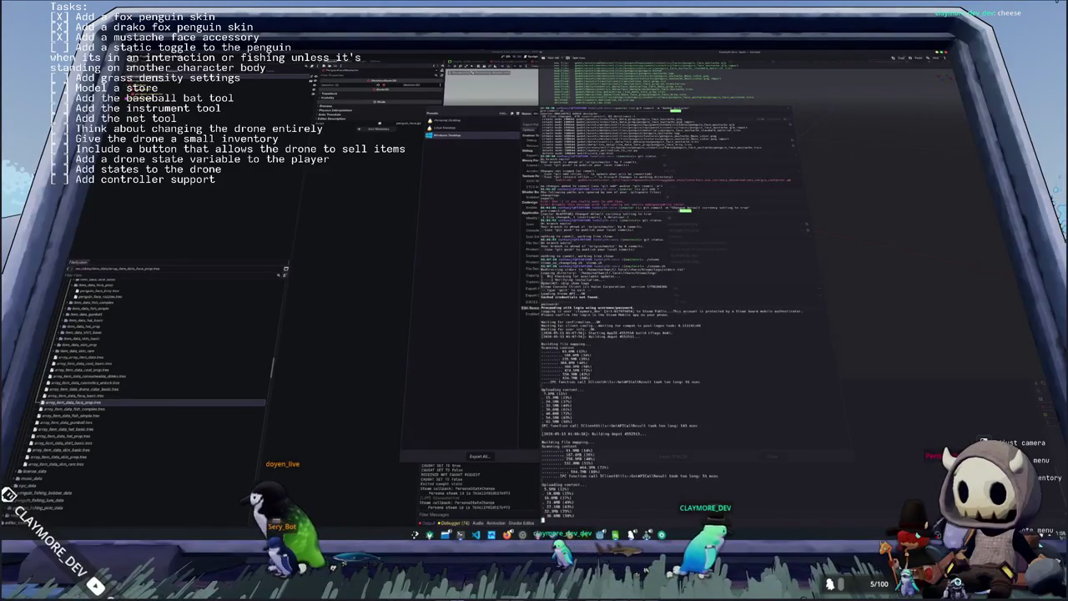
- Open the file manager on the left and open a dated .txt file in the editor
key("super+e")
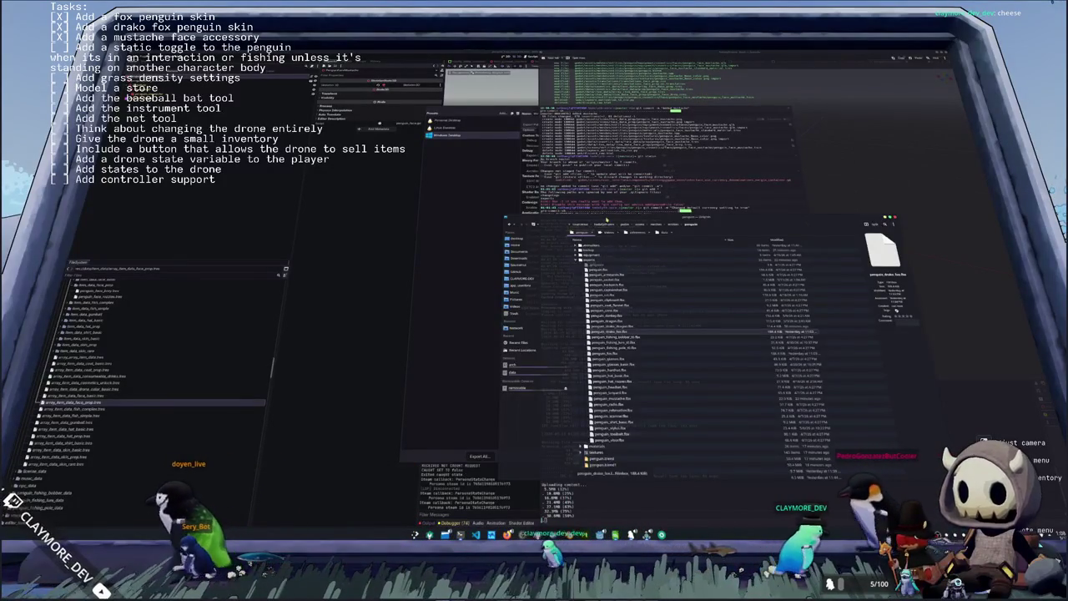
left_click_drag(606, 218, 338, 158)
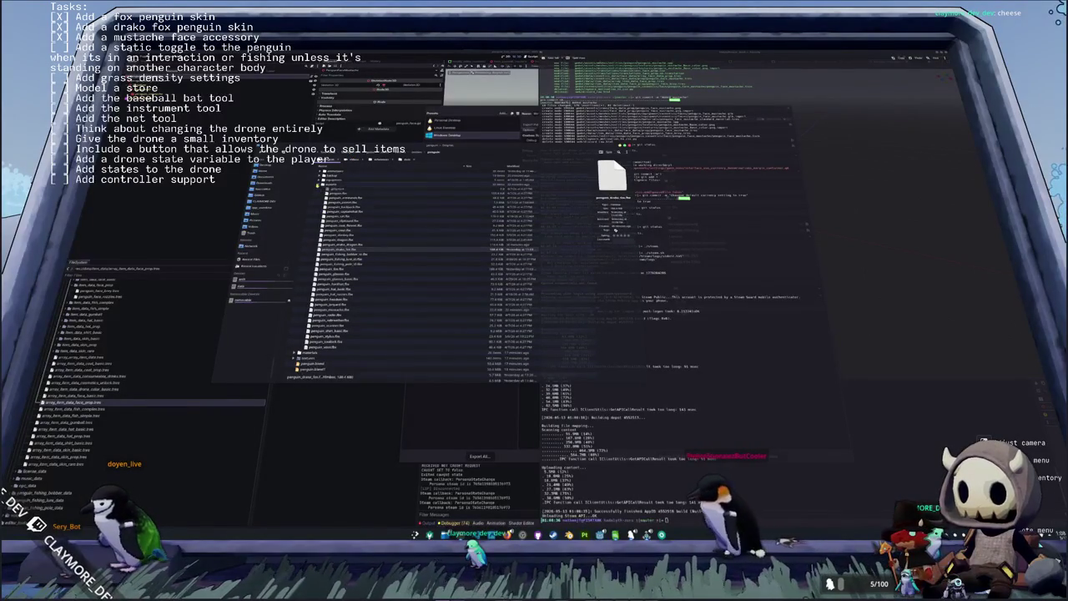
double_click(334, 189)
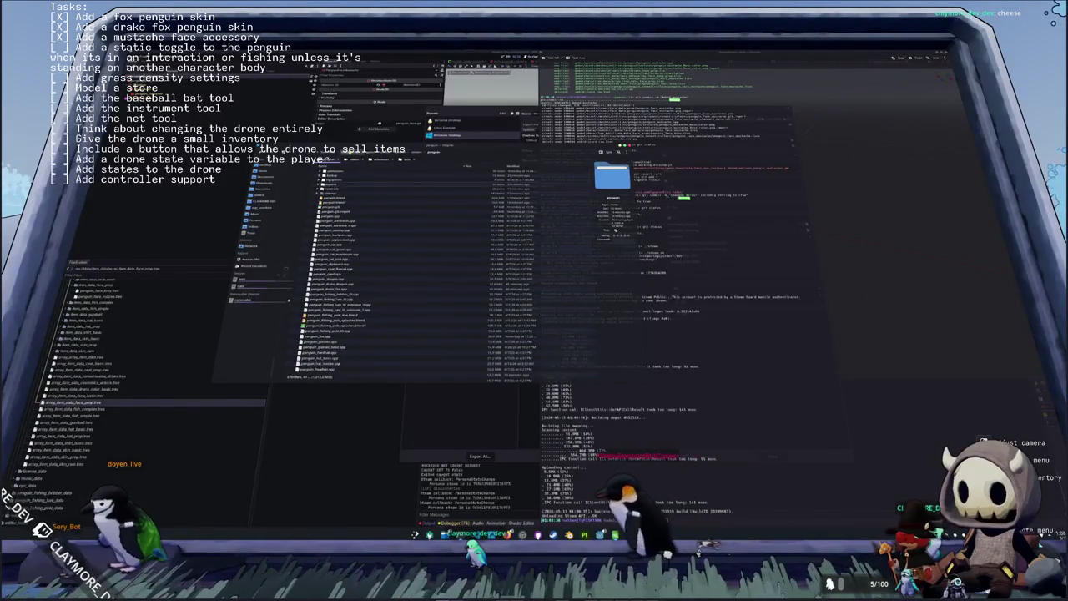
double_click(333, 199)
double_click(334, 192)
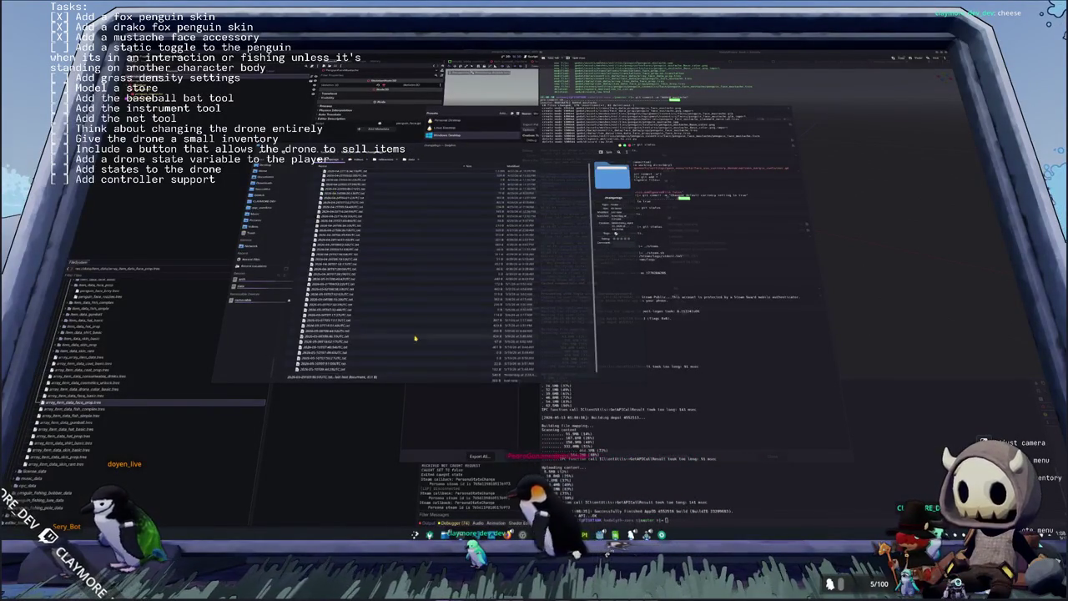
double_click(417, 367)
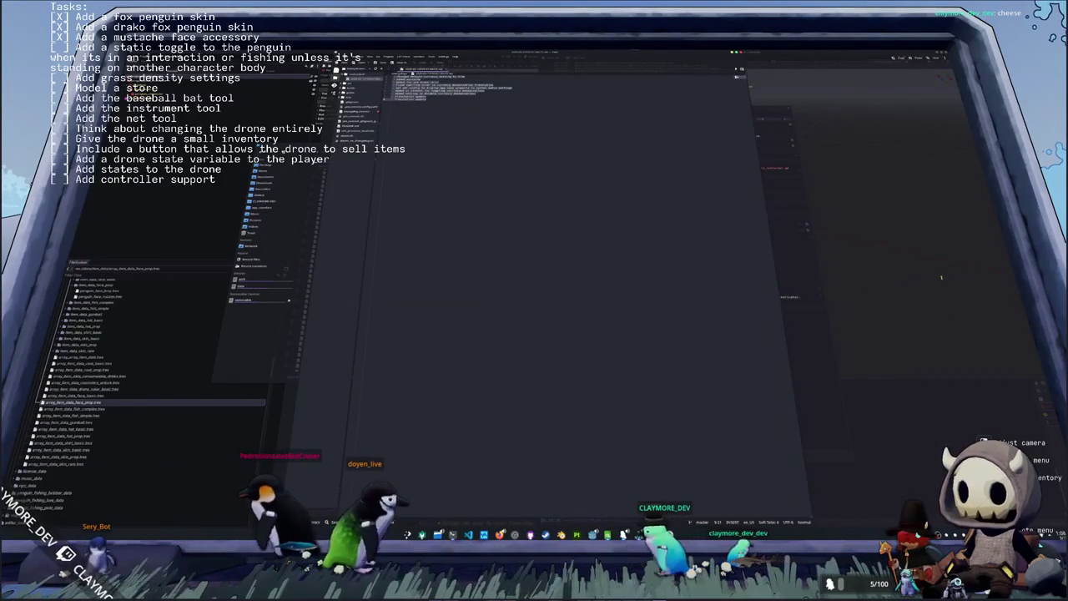
- Review the patch notes and the Steam upload log, then bring up the Hadalyth Zero library page
key("alt+Tab")
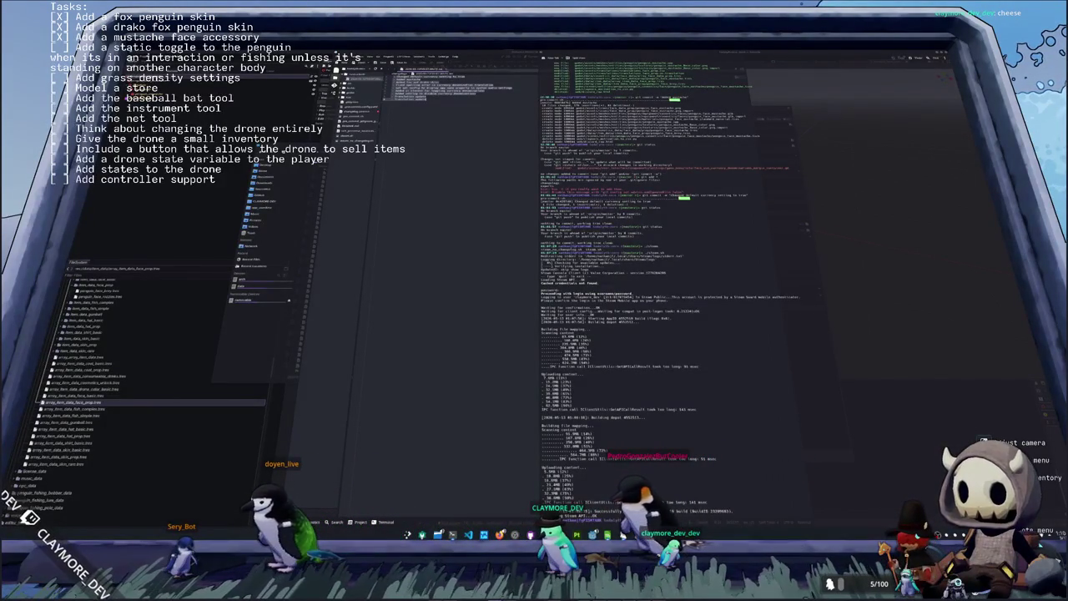
key("super+h")
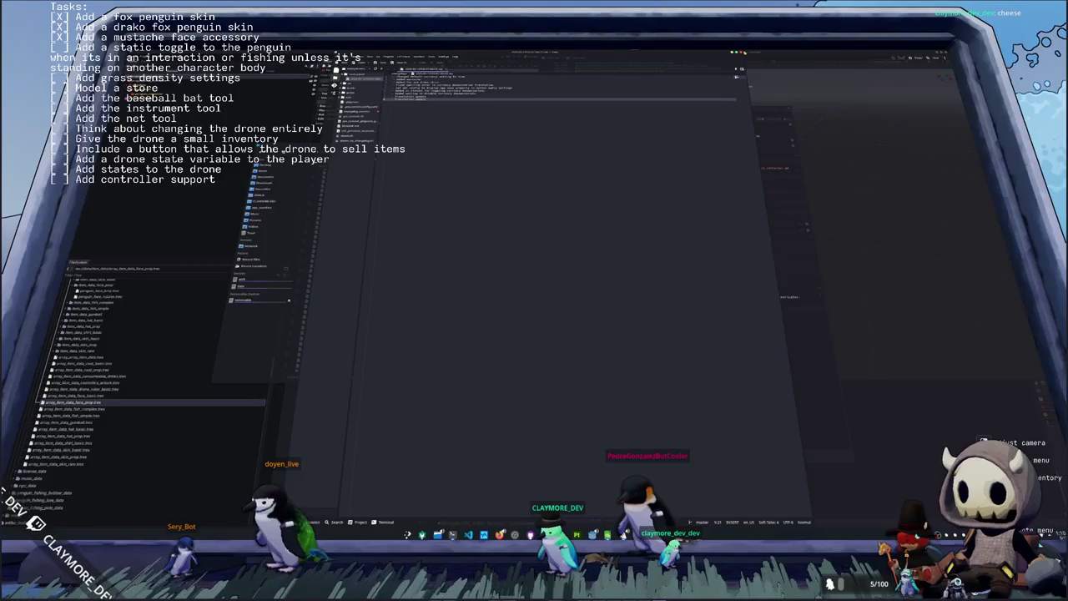
key("alt+Tab")
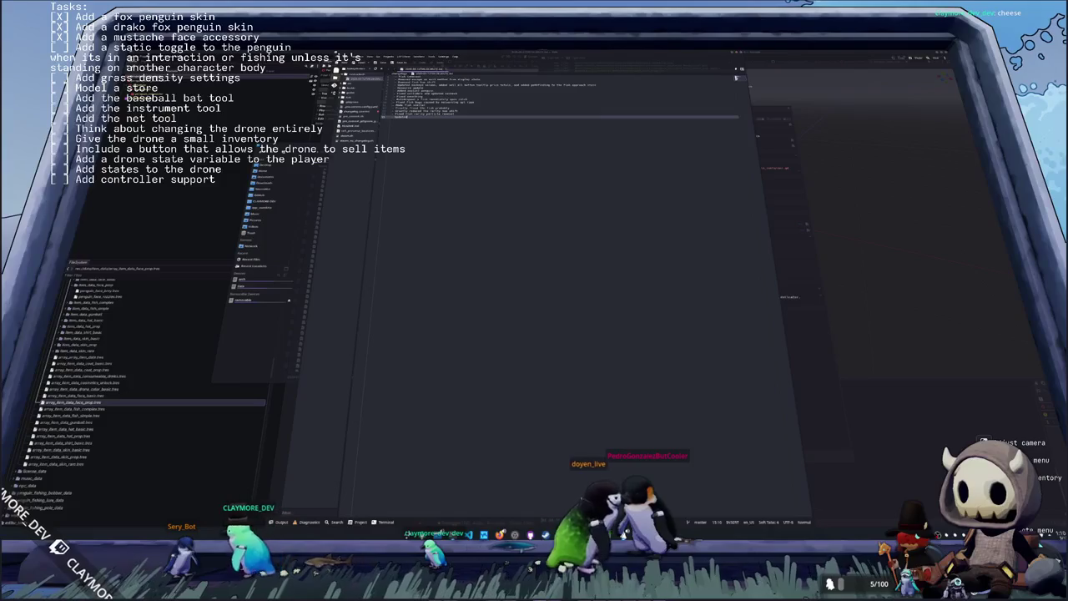
key("alt+Tab")
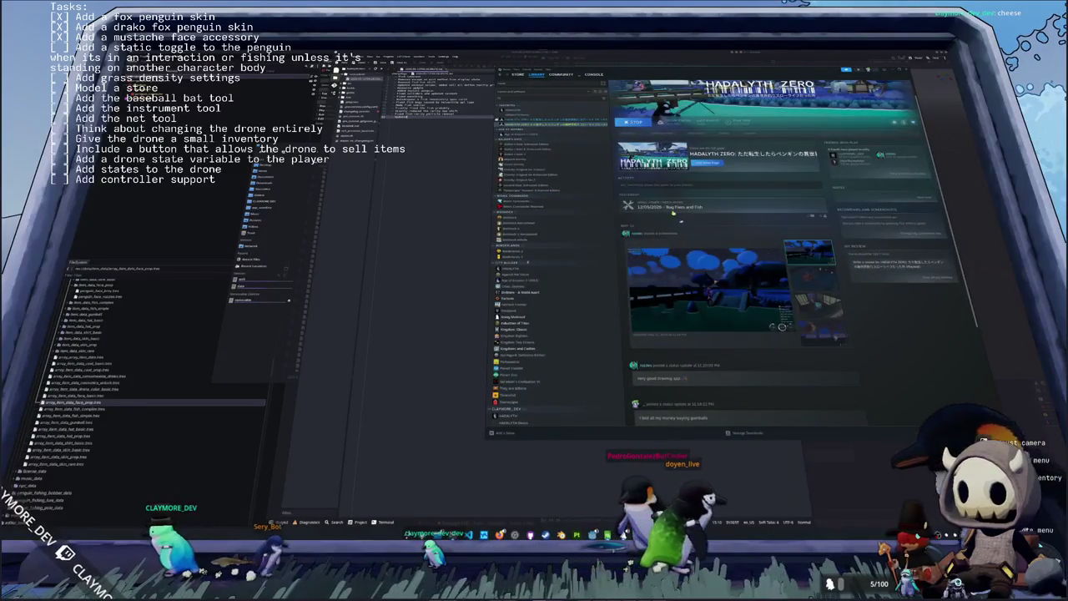
- Open the 'Bug Fixes and Fish' event, close the file browser, and cycle through the post's screenshots
left_click(674, 214)
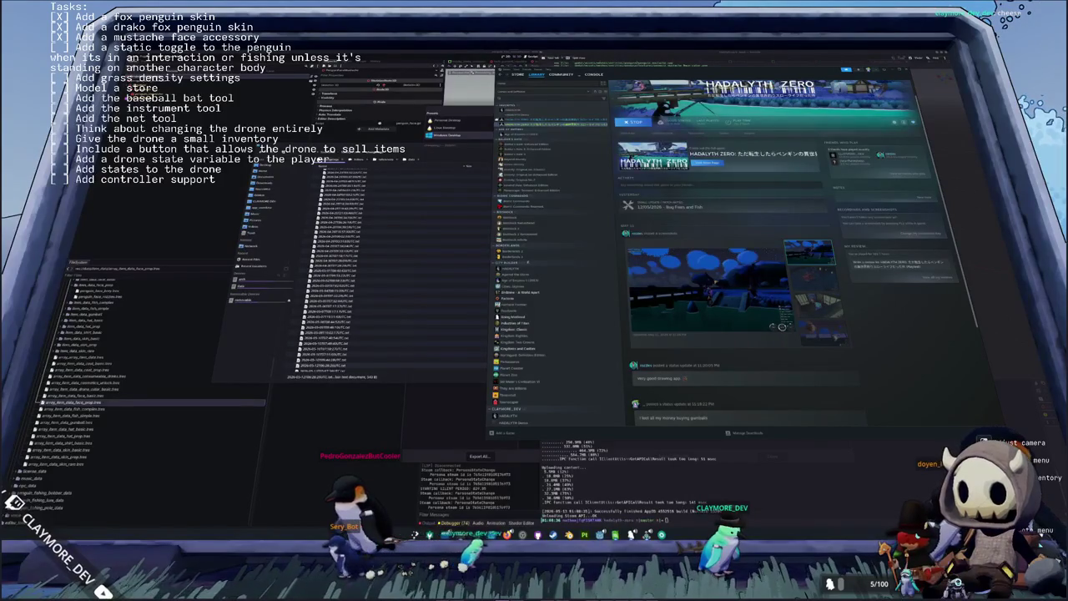
left_click(436, 383)
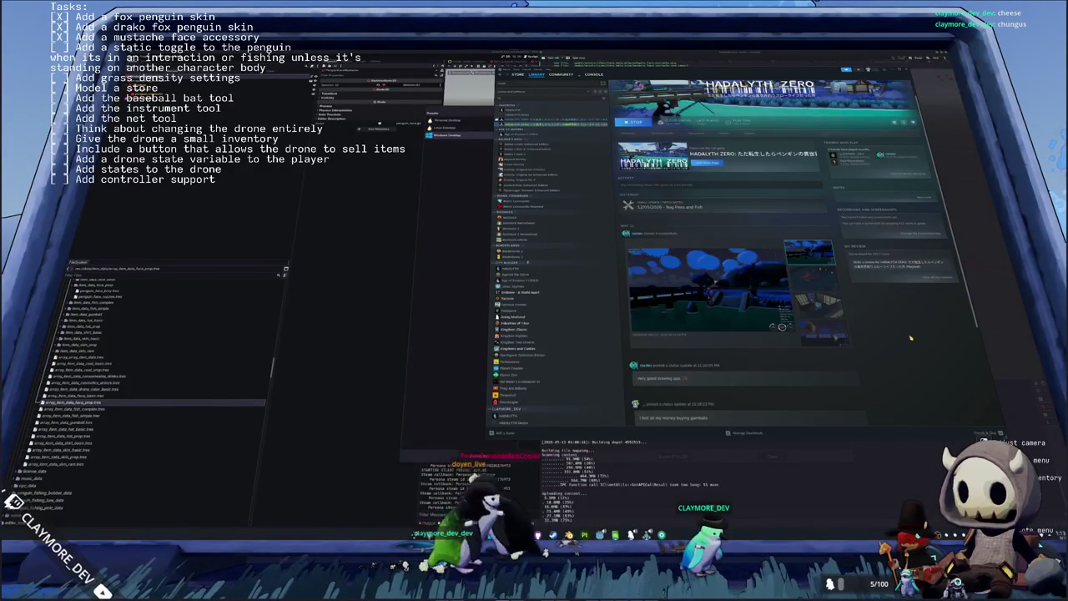
scroll(720, 261, "up", 2)
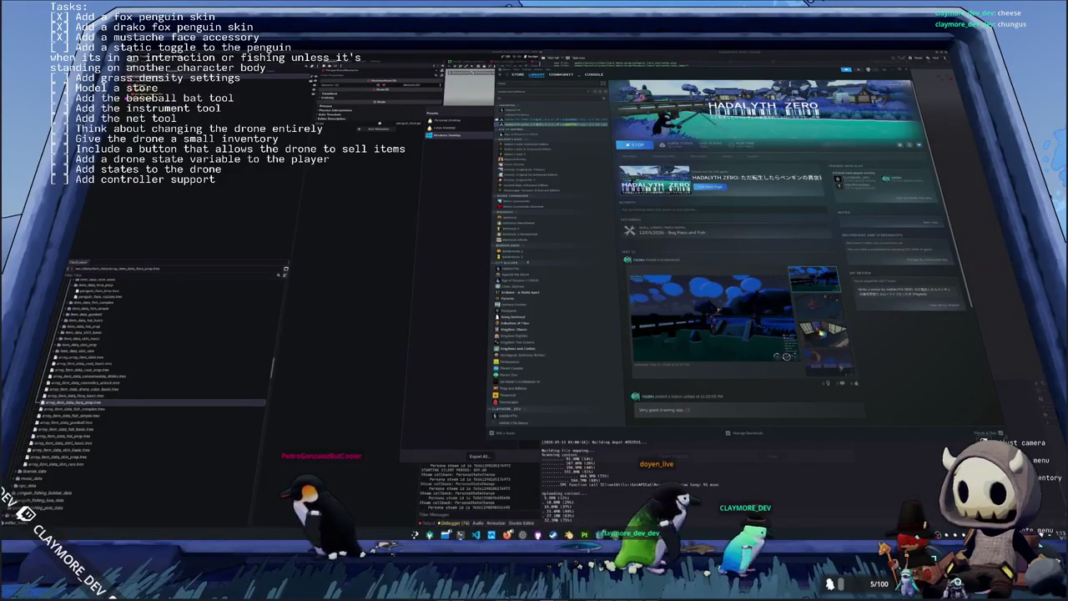
left_click(826, 363)
left_click(821, 332)
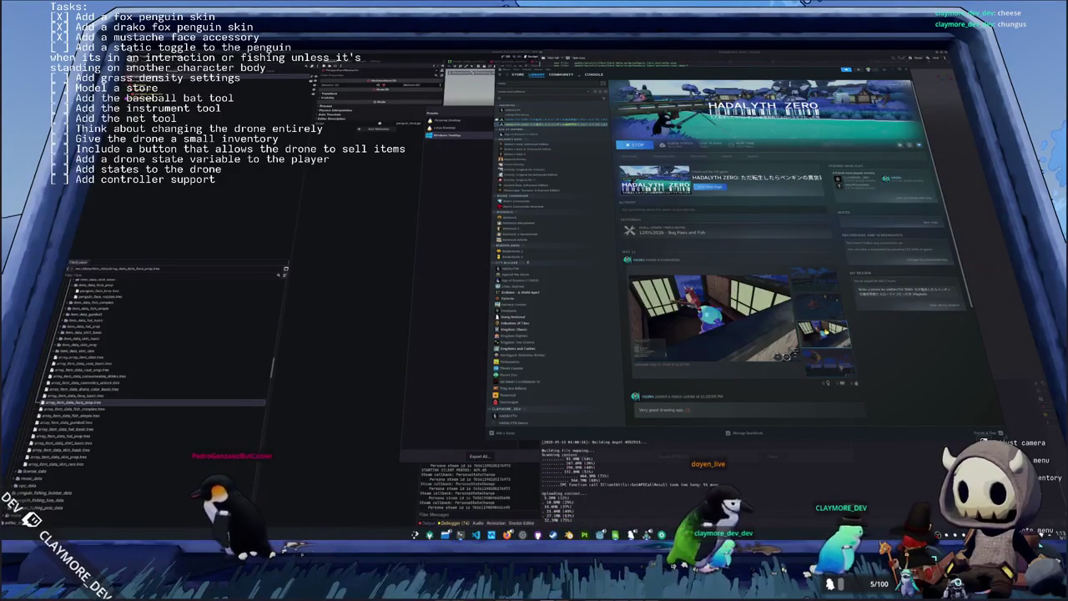